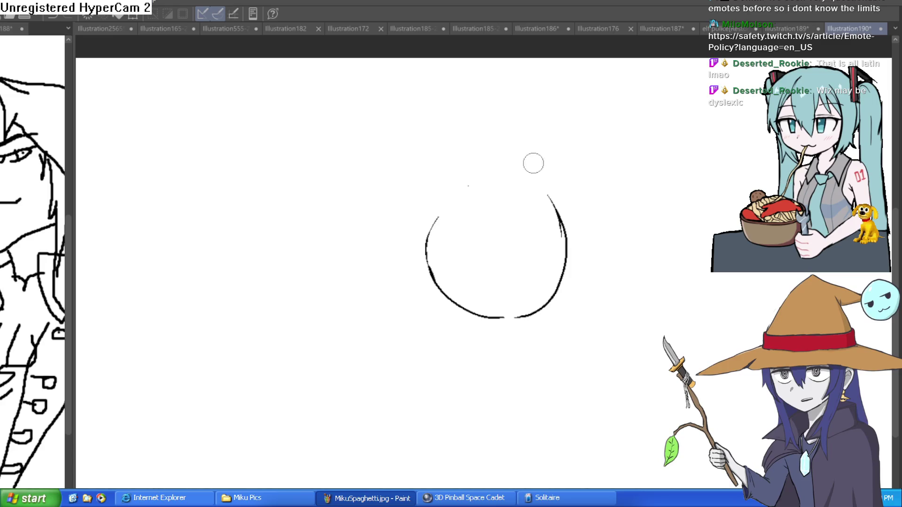
Close the circle with a stroke over its top and right side.
left_click_drag(588, 177, 585, 155)
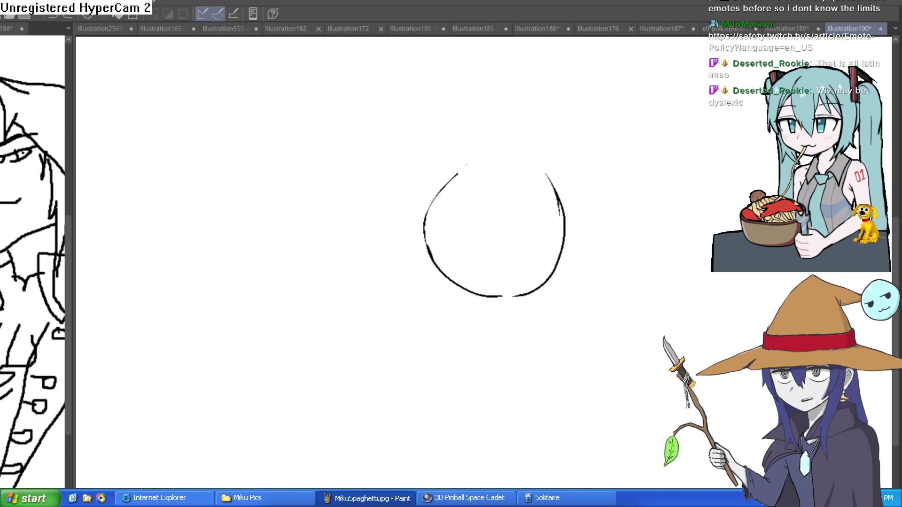
mouse_move(442, 186)
left_mouse_down()
mouse_move(487, 157)
mouse_move(577, 199)
left_mouse_up()
key("ctrl+z")
mouse_move(420, 227)
left_mouse_down()
mouse_move(453, 175)
mouse_move(557, 178)
mouse_move(562, 266)
left_mouse_up()
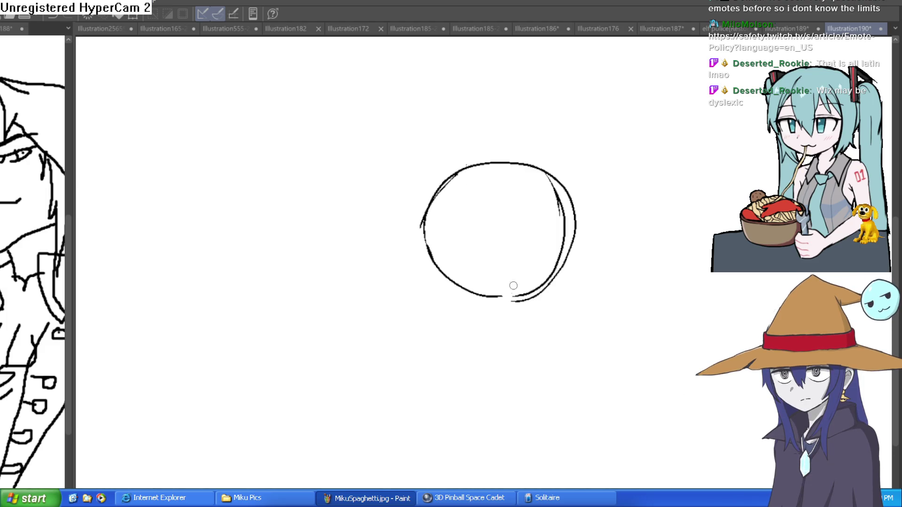
Reset the view and erase the circle's right side, leaving a C-shaped arc.
left_click_drag(569, 229, 545, 193)
mouse_move(447, 141)
left_mouse_down()
mouse_move(562, 135)
mouse_move(488, 154)
left_mouse_up()
key("ctrl+0")
mouse_move(413, 131)
left_mouse_down()
mouse_move(455, 185)
mouse_move(500, 210)
left_mouse_up()
key("ctrl+z")
scroll(595, 183, "down", 2)
mouse_move(595, 183)
left_mouse_down()
mouse_move(602, 223)
mouse_move(604, 199)
left_mouse_up()
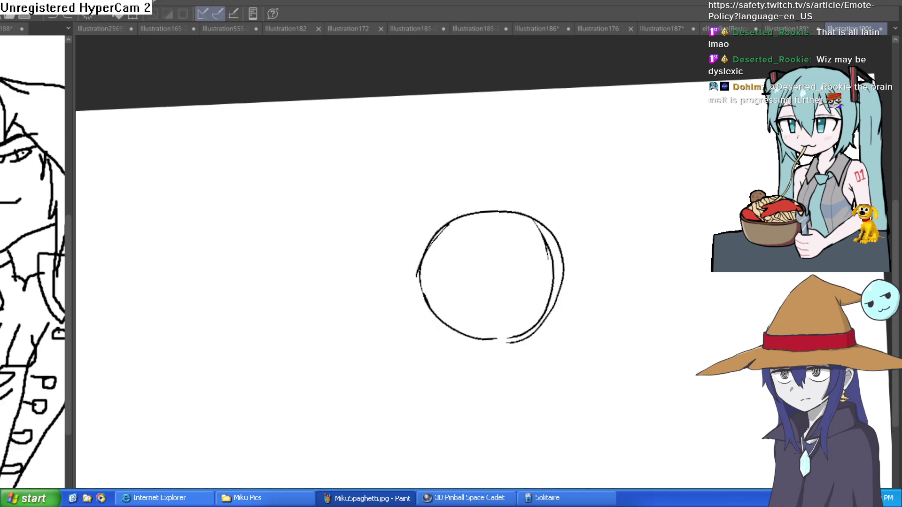
mouse_move(555, 249)
left_mouse_down()
mouse_move(554, 264)
mouse_move(564, 258)
mouse_move(553, 291)
mouse_move(511, 342)
mouse_move(554, 302)
mouse_move(534, 215)
left_mouse_up()
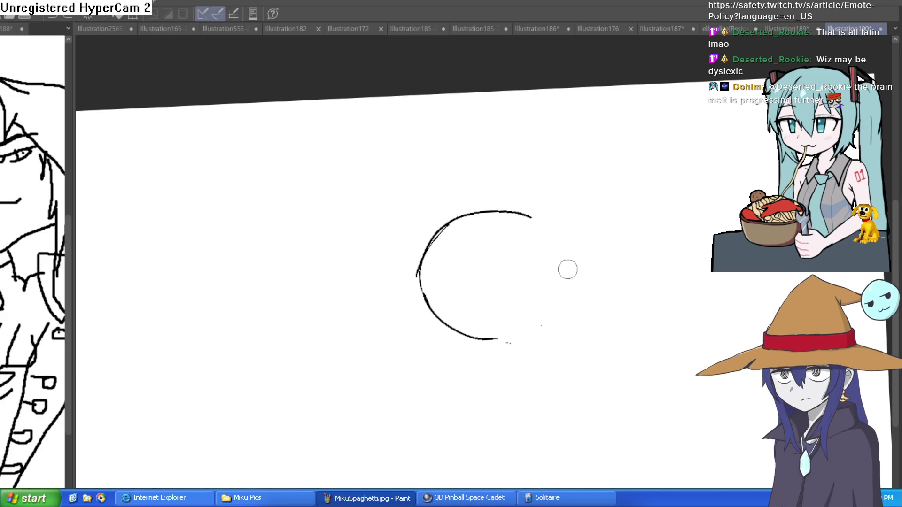
Erase the stray specks, the circle's left side and the short top stroke.
left_click_drag(568, 269, 515, 335)
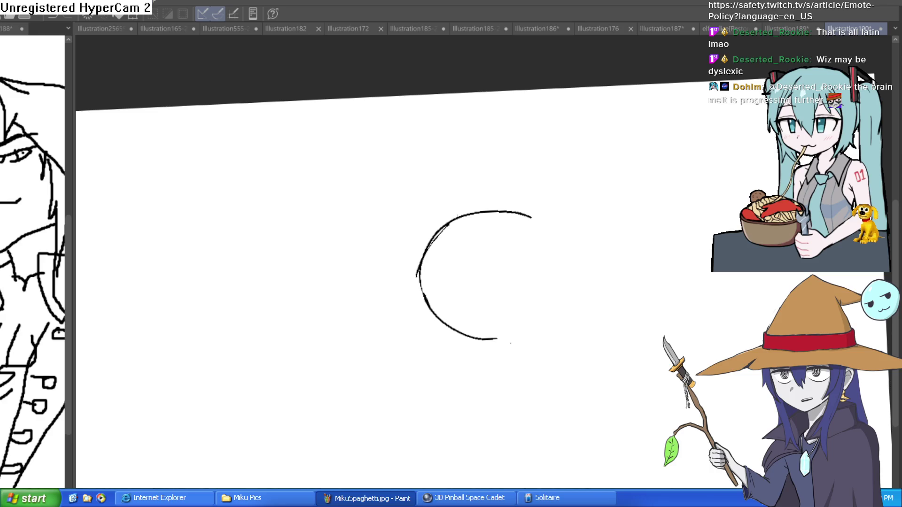
key("minus")
key("minus")
left_click_drag(488, 238, 509, 236)
mouse_move(456, 257)
left_mouse_down()
mouse_move(418, 241)
mouse_move(391, 286)
mouse_move(403, 310)
left_mouse_up()
left_click_drag(439, 216, 487, 197)
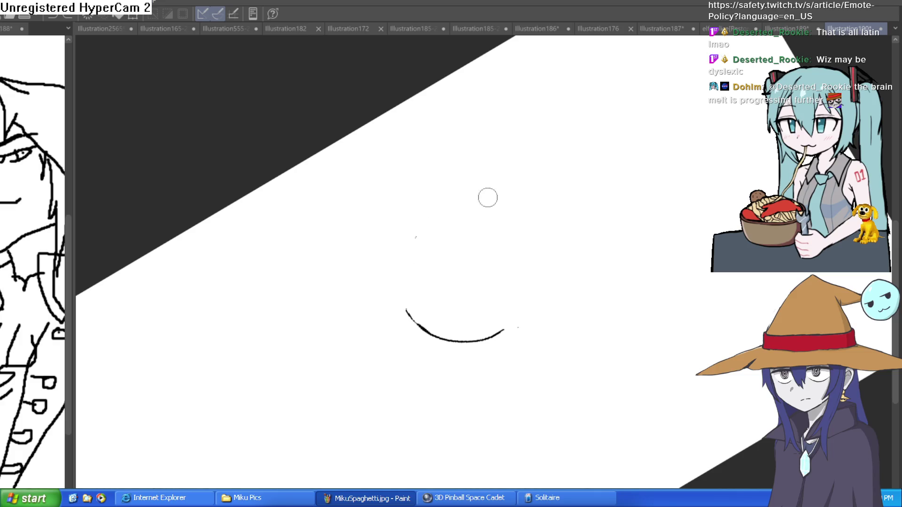
With the pen, draw a looping stroke leftward, a long stroke up-right, and begin the snout.
left_click_drag(305, 119, 507, 250)
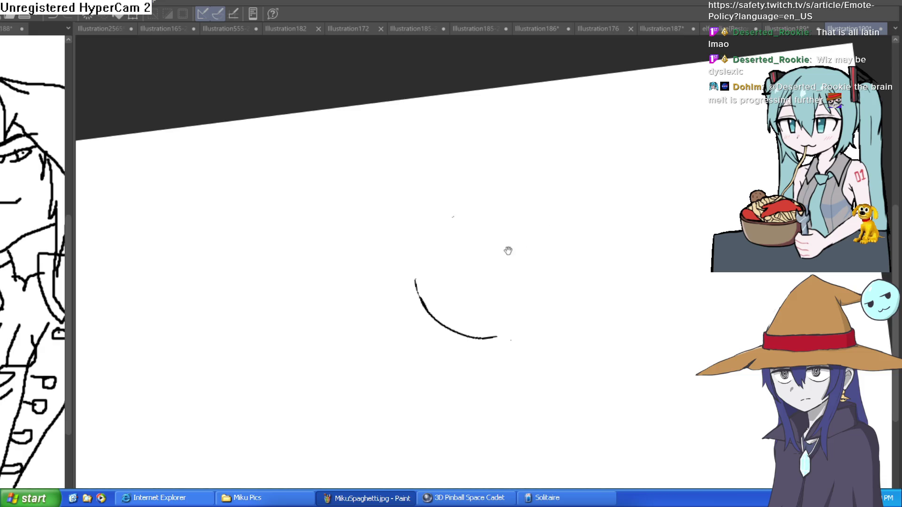
key("ctrl+at")
mouse_move(394, 281)
left_mouse_down()
mouse_move(235, 310)
mouse_move(237, 290)
mouse_move(557, 185)
left_mouse_up()
mouse_move(579, 216)
left_mouse_down()
mouse_move(495, 253)
mouse_move(606, 253)
mouse_move(526, 165)
left_mouse_up()
scroll(467, 284, "up", 3)
mouse_move(454, 282)
left_mouse_down()
mouse_move(518, 194)
mouse_move(491, 298)
mouse_move(451, 300)
left_mouse_up()
Form two elongated ovals with a nostril, erase their overlap, and add an eye.
left_click_drag(591, 169, 590, 173)
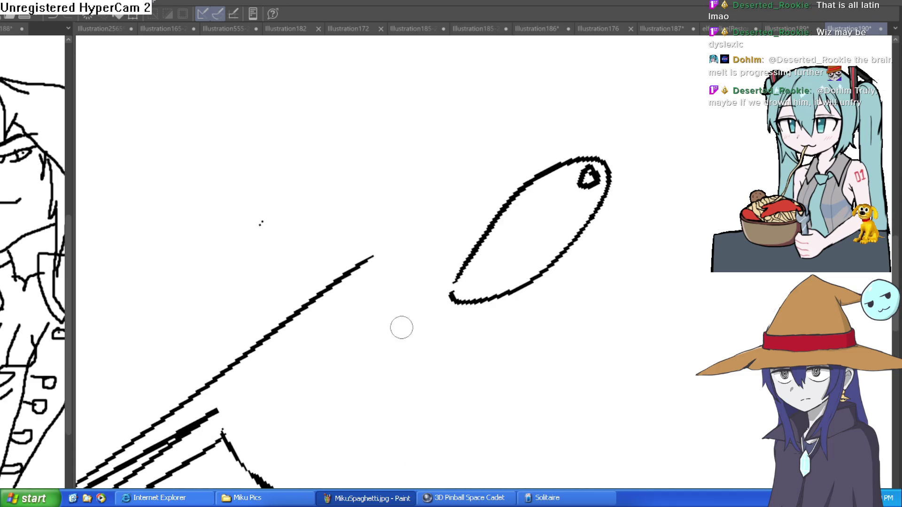
mouse_move(326, 389)
left_mouse_down()
mouse_move(473, 238)
mouse_move(366, 416)
mouse_move(326, 391)
left_mouse_up()
mouse_move(478, 288)
left_mouse_down()
mouse_move(467, 265)
mouse_move(483, 296)
mouse_move(489, 284)
left_mouse_up()
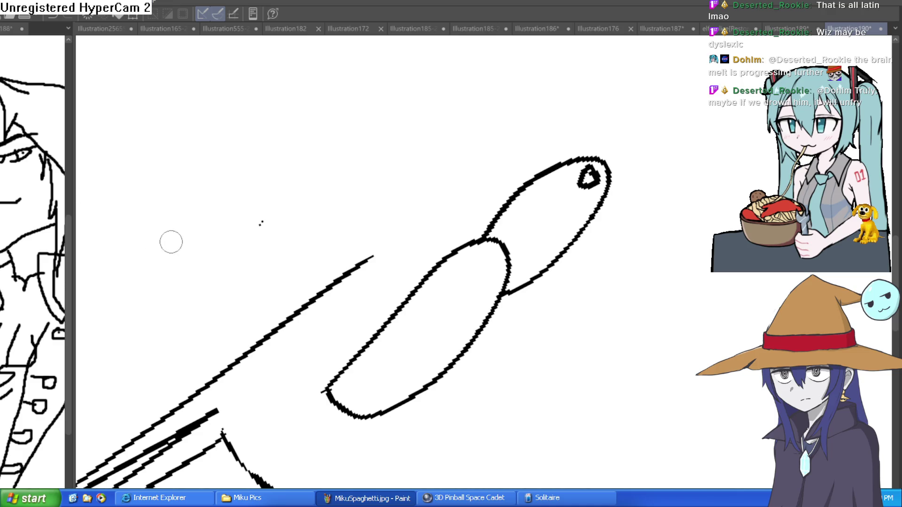
left_click_drag(489, 249, 488, 252)
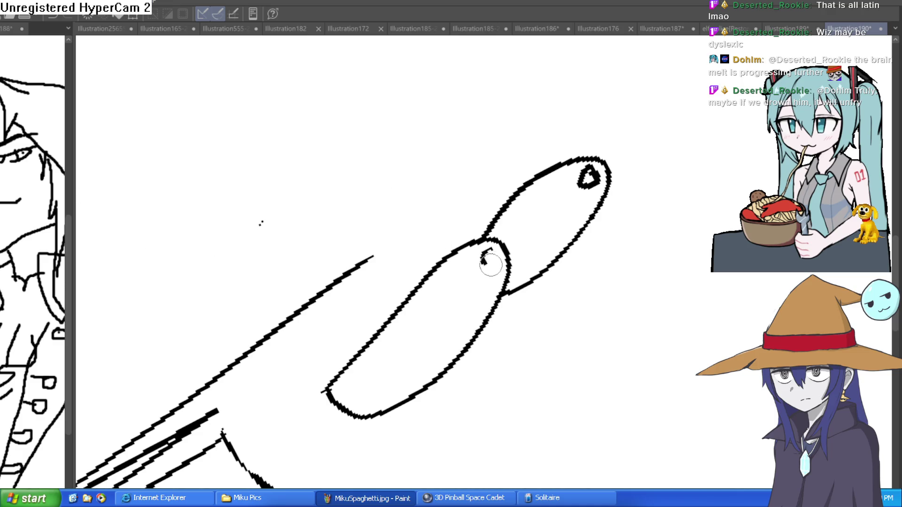
Add two fin strokes, a line below the eye, and a mark near the fin.
left_click_drag(582, 220, 544, 303)
left_click_drag(576, 237, 554, 308)
left_click_drag(501, 295, 471, 371)
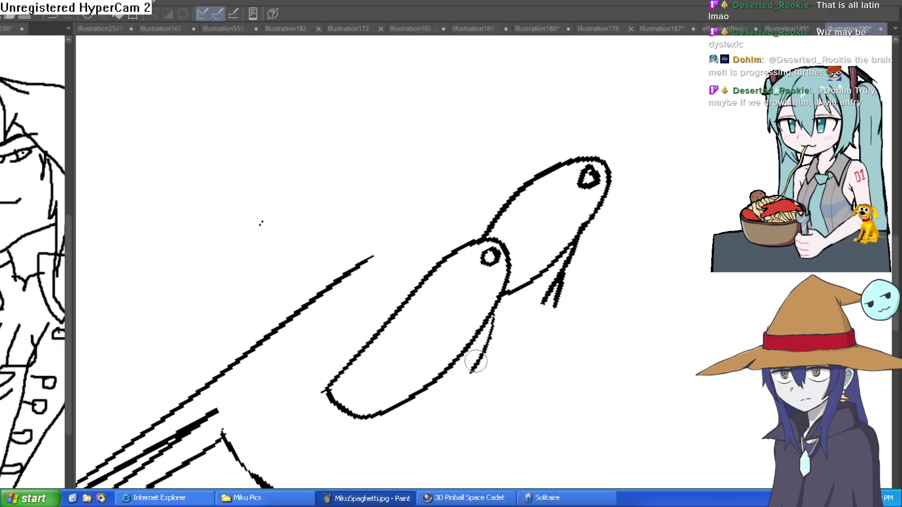
scroll(547, 260, "down", 3)
mouse_move(545, 239)
left_mouse_down()
mouse_move(531, 312)
mouse_move(422, 432)
mouse_move(569, 355)
mouse_move(491, 422)
left_mouse_up()
key("ctrl+z")
key("ctrl+z")
mouse_move(547, 232)
left_mouse_down()
mouse_move(455, 328)
mouse_move(418, 427)
mouse_move(562, 332)
mouse_move(491, 436)
left_mouse_up()
Close the lower outline, add the inner line, and divide the mouth into teeth.
mouse_move(535, 266)
left_mouse_down()
mouse_move(515, 318)
mouse_move(400, 418)
left_mouse_up()
left_click_drag(540, 297, 558, 333)
mouse_move(511, 290)
left_mouse_down()
mouse_move(526, 311)
mouse_move(500, 330)
mouse_move(531, 353)
mouse_move(503, 371)
left_mouse_up()
mouse_move(456, 331)
left_mouse_down()
mouse_move(474, 357)
mouse_move(442, 379)
left_mouse_up()
left_click_drag(634, 275, 648, 333)
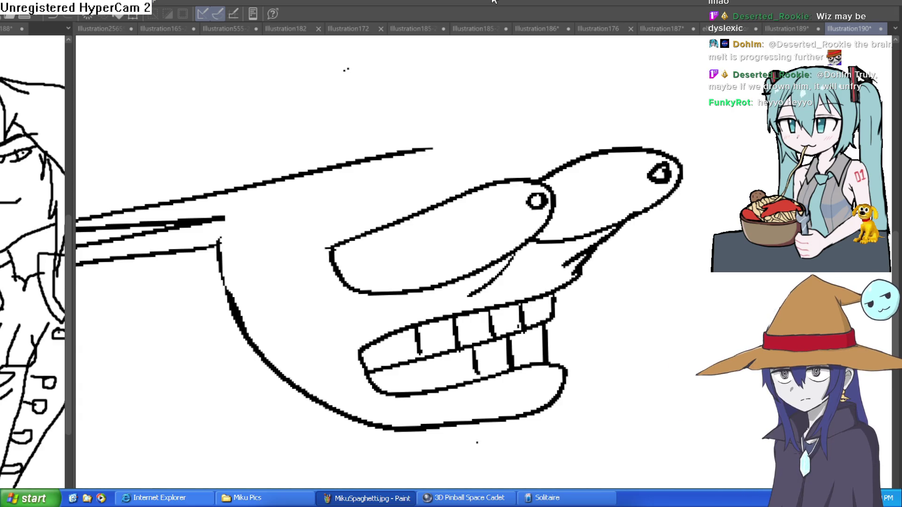
mouse_move(387, 336)
left_mouse_down()
mouse_move(389, 366)
mouse_move(409, 391)
left_mouse_up()
Add another tooth line, extend the mouth's left corner, and draw the head's left edge.
left_click_drag(439, 353, 442, 387)
mouse_move(385, 337)
left_mouse_down()
mouse_move(344, 362)
mouse_move(376, 386)
left_mouse_up()
scroll(579, 288, "down", 3)
mouse_move(580, 288)
left_mouse_down()
mouse_move(578, 258)
mouse_move(288, 228)
left_mouse_up()
scroll(426, 275, "up", 2)
mouse_move(364, 324)
left_mouse_down()
mouse_move(415, 253)
mouse_move(489, 185)
mouse_move(472, 217)
left_mouse_up()
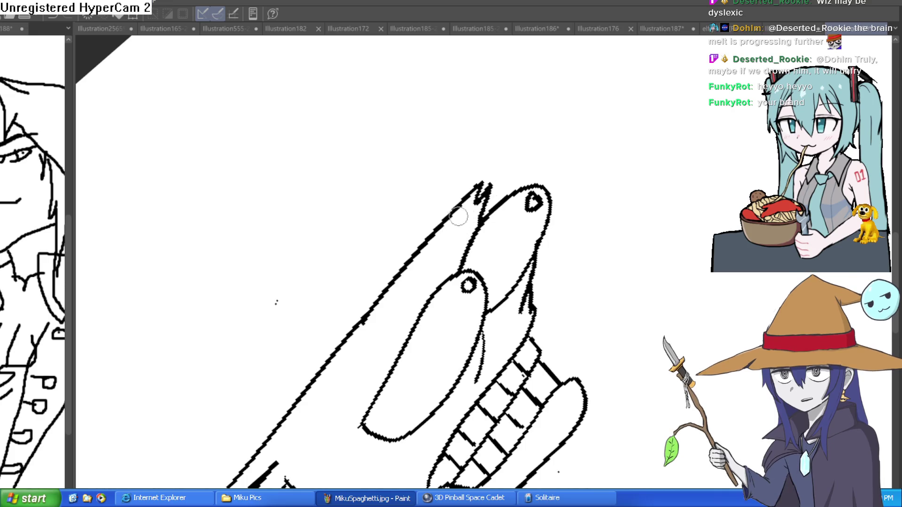
Level the canvas and draw a hat shape above the head.
key("at")
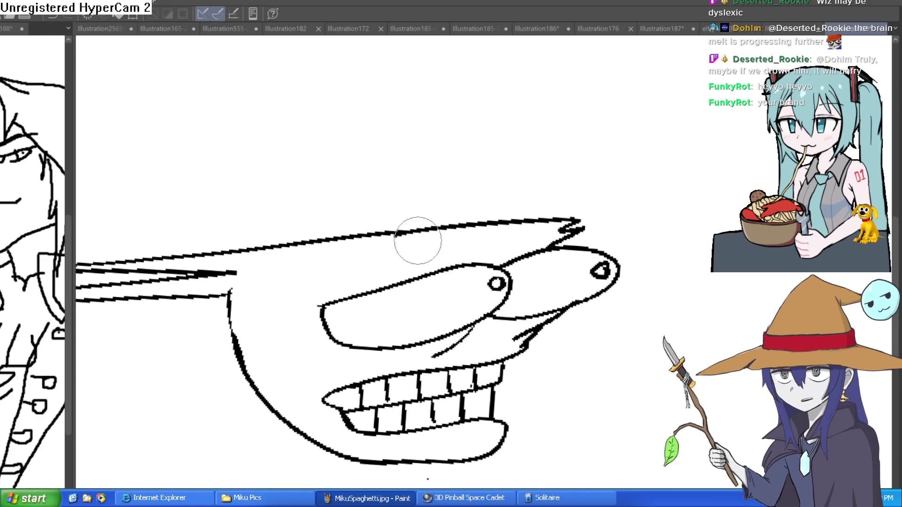
scroll(470, 216, "down", 2)
left_click_drag(580, 204, 541, 235)
scroll(494, 226, "up", 4)
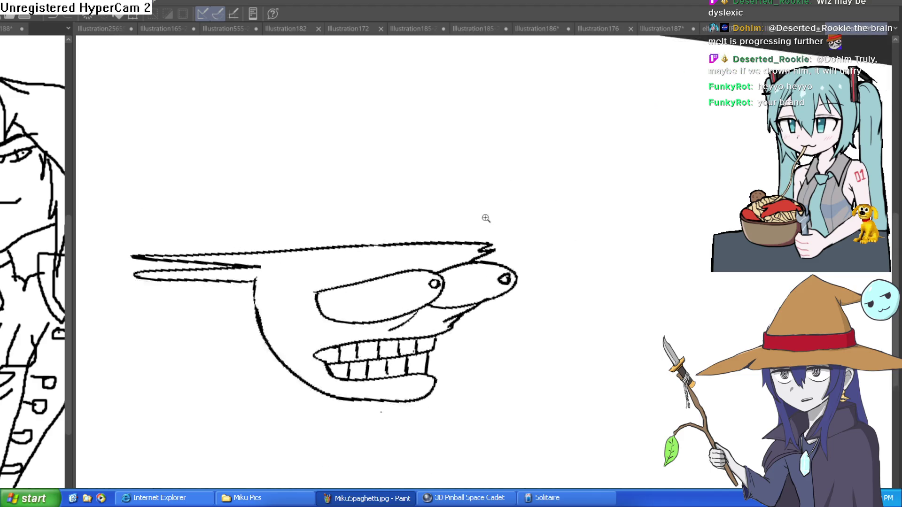
left_click_drag(396, 270, 368, 151)
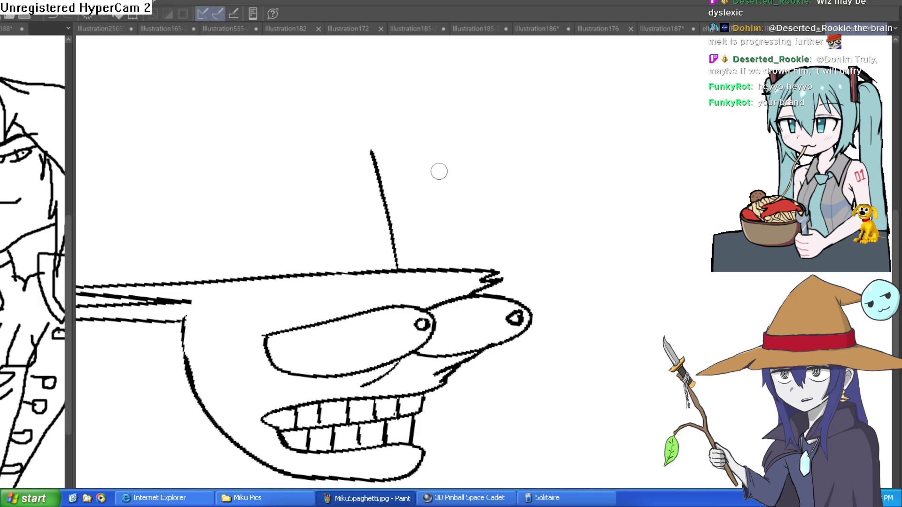
key("ctrl+z")
scroll(428, 221, "down", 3)
mouse_move(472, 243)
left_mouse_down()
mouse_move(463, 233)
mouse_move(312, 237)
mouse_move(320, 253)
left_mouse_up()
Draw a jagged line sweeping leftward from the hat top.
mouse_move(470, 232)
left_mouse_down()
mouse_move(448, 182)
mouse_move(453, 160)
left_mouse_up()
key("ctrl+z")
left_click_drag(452, 208, 419, 170)
key("ctrl+z")
mouse_move(439, 208)
left_mouse_down()
mouse_move(362, 210)
mouse_move(318, 185)
mouse_move(196, 211)
mouse_move(316, 243)
left_mouse_up()
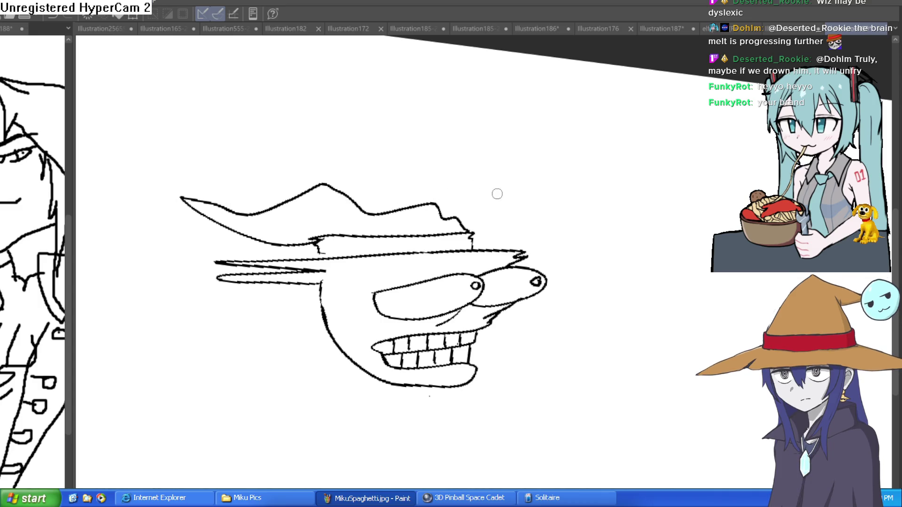
Add a jagged stroke right of the hat and a pom-pom circle at its left tip.
left_click_drag(519, 207, 532, 214)
mouse_move(452, 217)
left_mouse_down()
mouse_move(513, 216)
mouse_move(485, 241)
left_mouse_up()
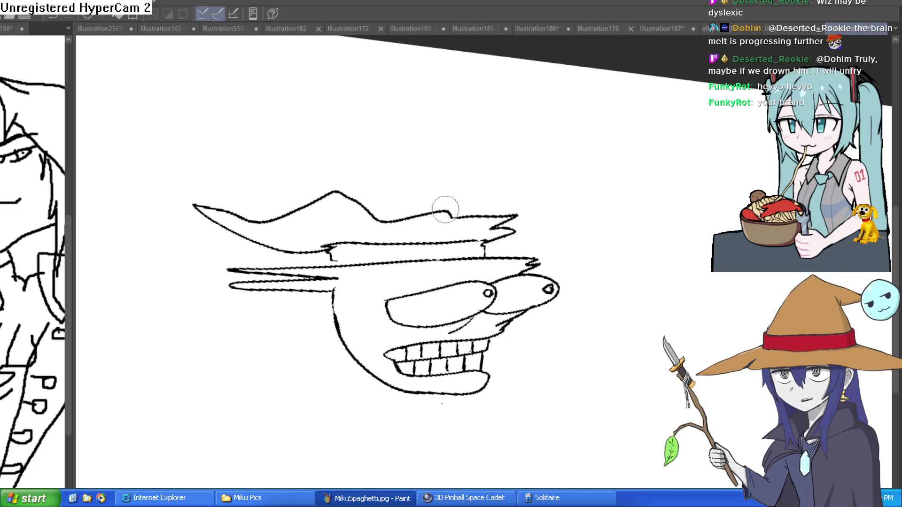
left_click(226, 216)
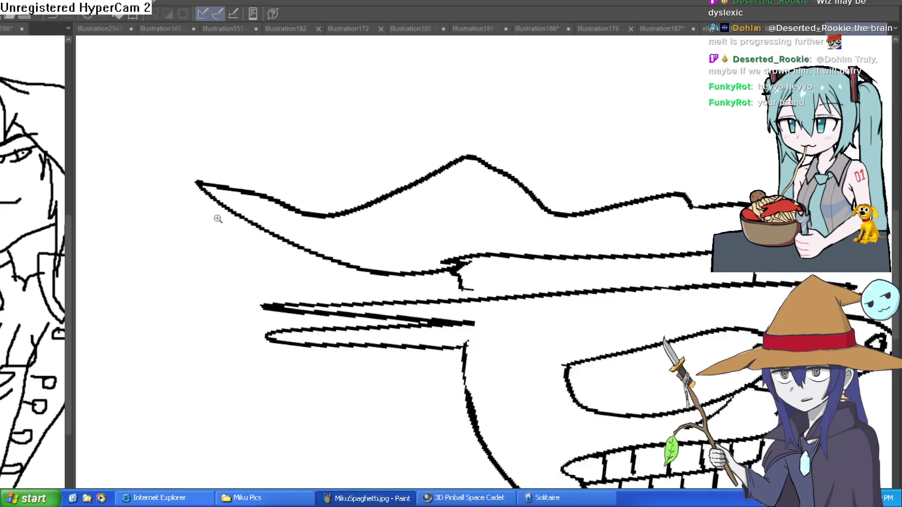
mouse_move(199, 249)
left_mouse_down()
mouse_move(191, 105)
mouse_move(213, 241)
left_mouse_up()
key("e")
mouse_move(196, 186)
left_mouse_down()
mouse_move(217, 202)
mouse_move(221, 182)
mouse_move(249, 193)
mouse_move(168, 165)
left_mouse_up()
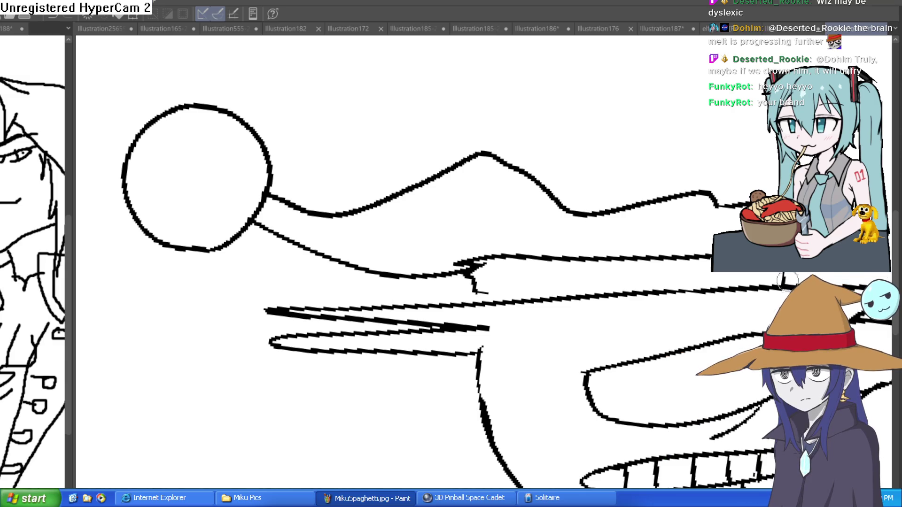
Draw a tall rectangular mallet head with two long handle lines reaching right.
scroll(559, 260, "down", 5)
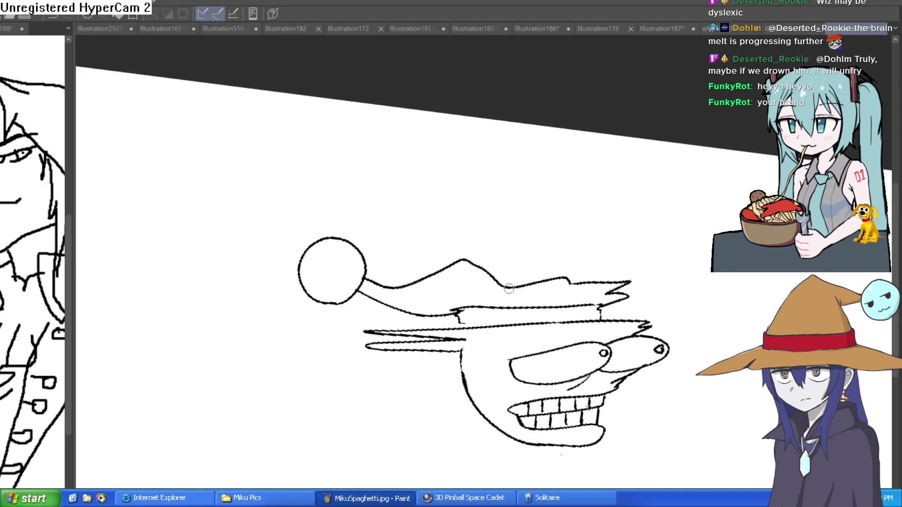
mouse_move(504, 218)
left_mouse_down()
mouse_move(502, 174)
mouse_move(578, 188)
mouse_move(578, 283)
left_mouse_up()
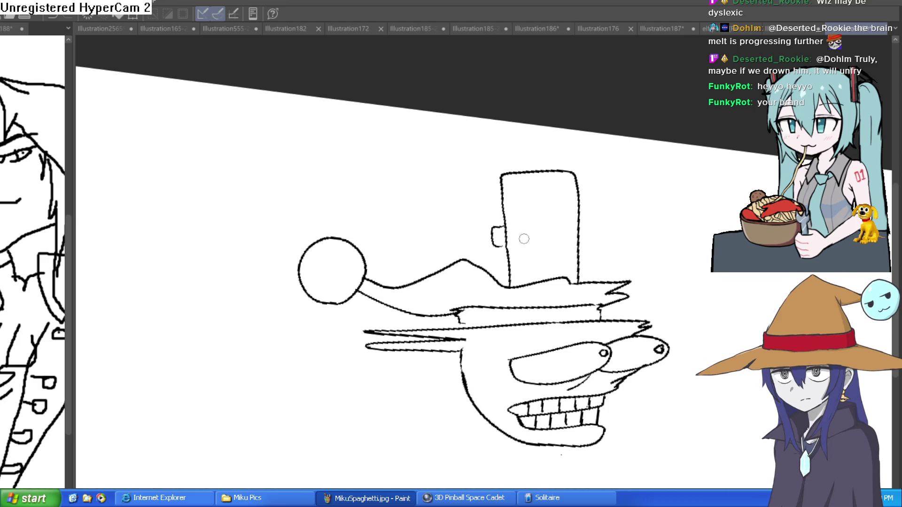
left_click_drag(581, 227, 741, 230)
left_click_drag(578, 245, 713, 250)
Add spiky zigzag strokes beside the hat brim.
left_click_drag(576, 281, 631, 264)
left_click_drag(606, 294, 676, 271)
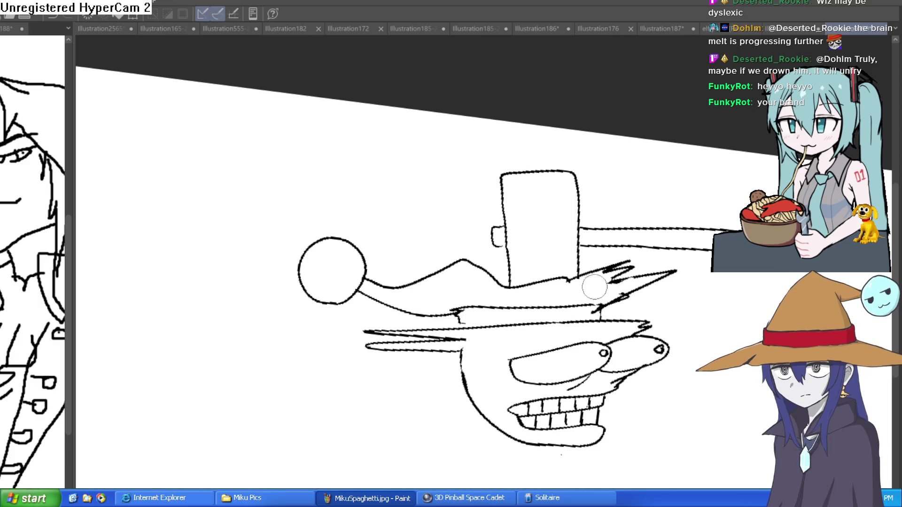
scroll(655, 270, "down", 3)
left_click_drag(713, 281, 610, 255)
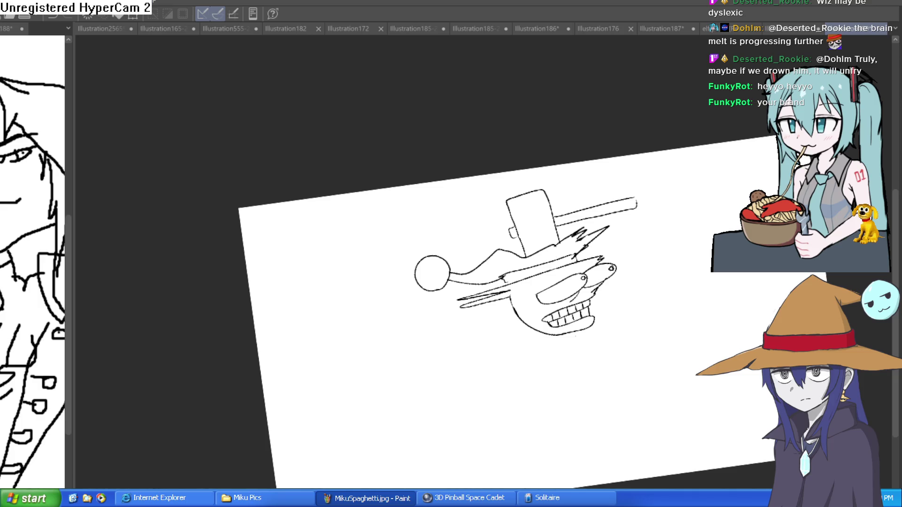
Trace the upper eye edge and add a stroke near the snout's top.
scroll(589, 280, "up", 5)
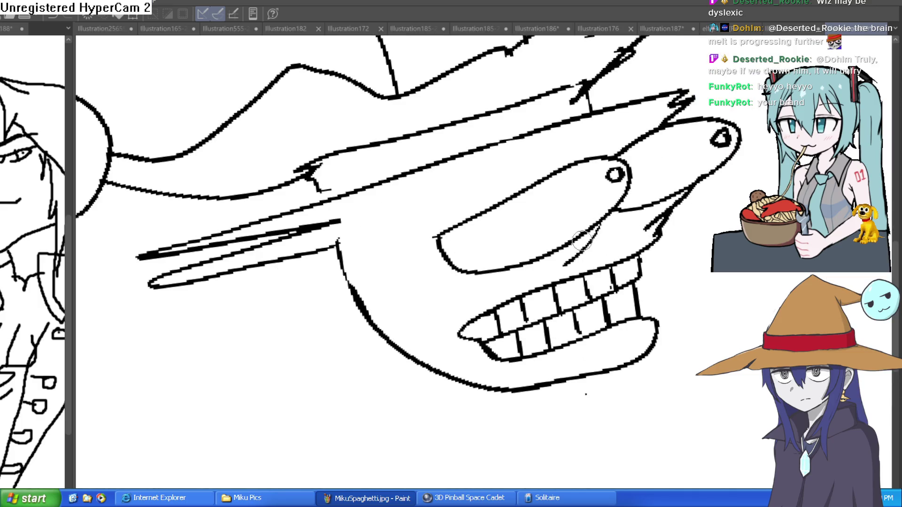
left_click_drag(558, 176, 443, 211)
left_click_drag(643, 136, 582, 150)
Erase all the teeth and the lower lip.
key("e")
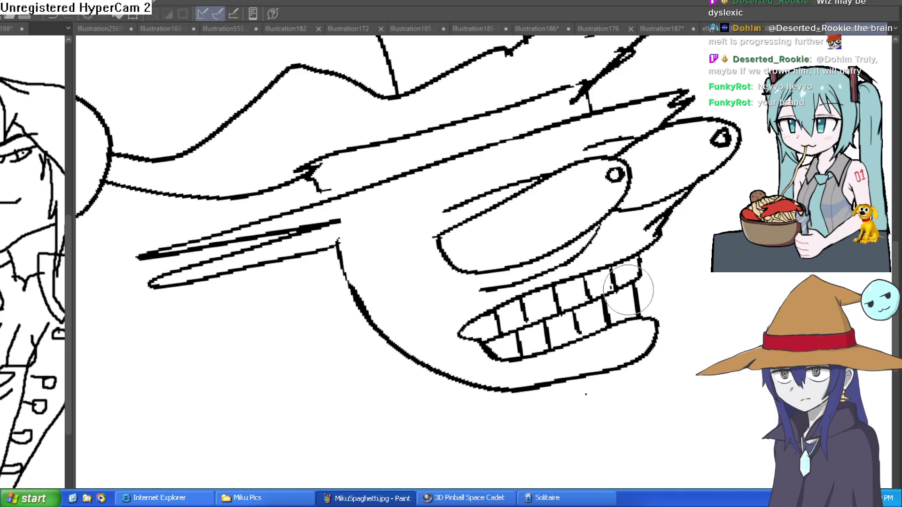
left_click_drag(638, 282, 613, 259)
mouse_move(607, 256)
left_mouse_down()
mouse_move(484, 305)
mouse_move(455, 352)
mouse_move(498, 362)
mouse_move(654, 348)
mouse_move(610, 302)
mouse_move(644, 266)
mouse_move(664, 306)
mouse_move(139, 253)
left_mouse_up()
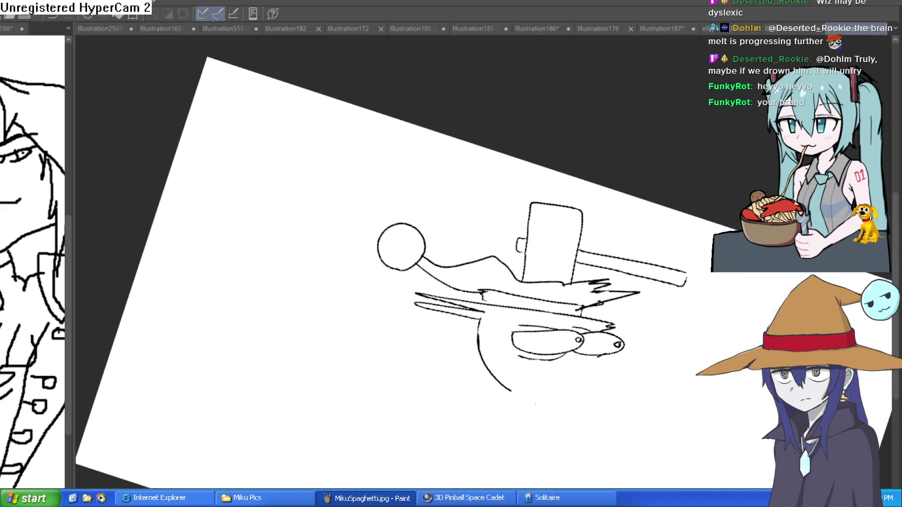
scroll(531, 263, "up", 3)
Draw zigzags at the mallet head's lower-left corner and rotate the view.
mouse_move(507, 300)
left_mouse_down()
mouse_move(493, 262)
mouse_move(485, 295)
mouse_move(482, 282)
mouse_move(512, 305)
mouse_move(480, 289)
left_mouse_up()
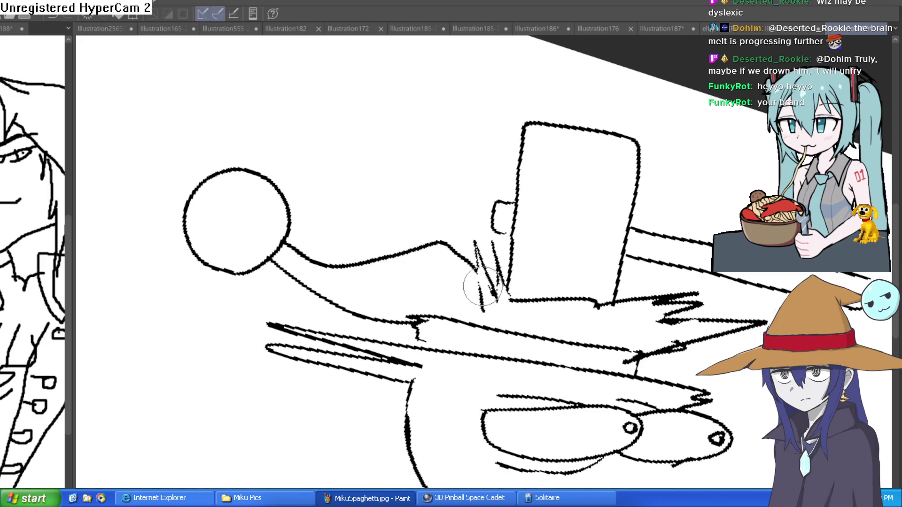
scroll(587, 292, "down", 1)
left_click_drag(587, 292, 672, 225)
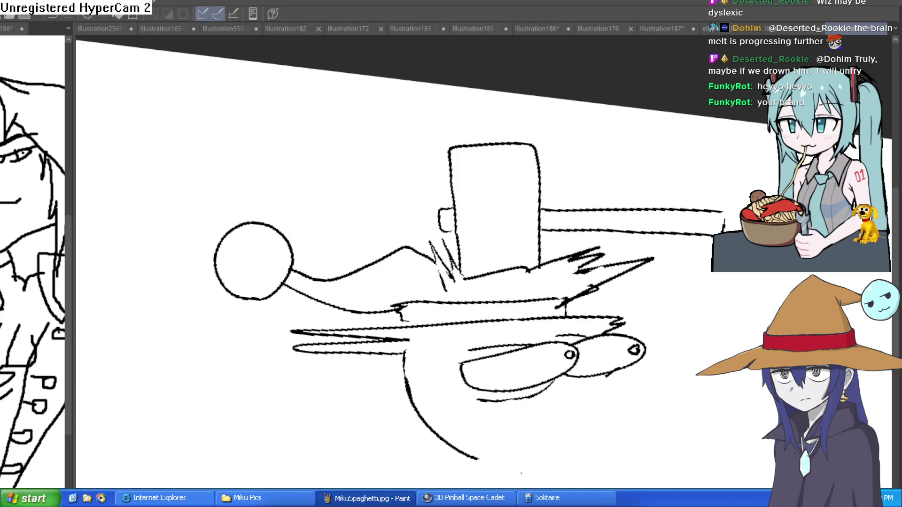
left_click_drag(597, 416, 639, 235)
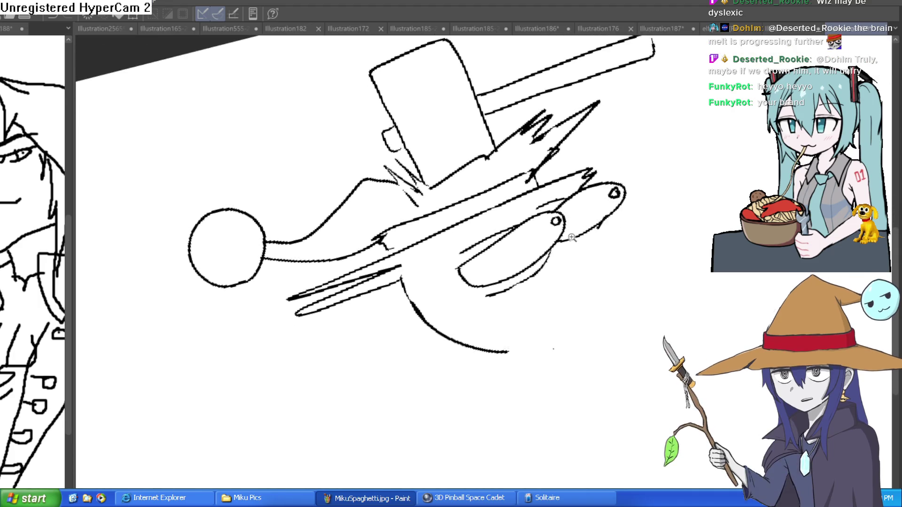
scroll(642, 207, "up", 5)
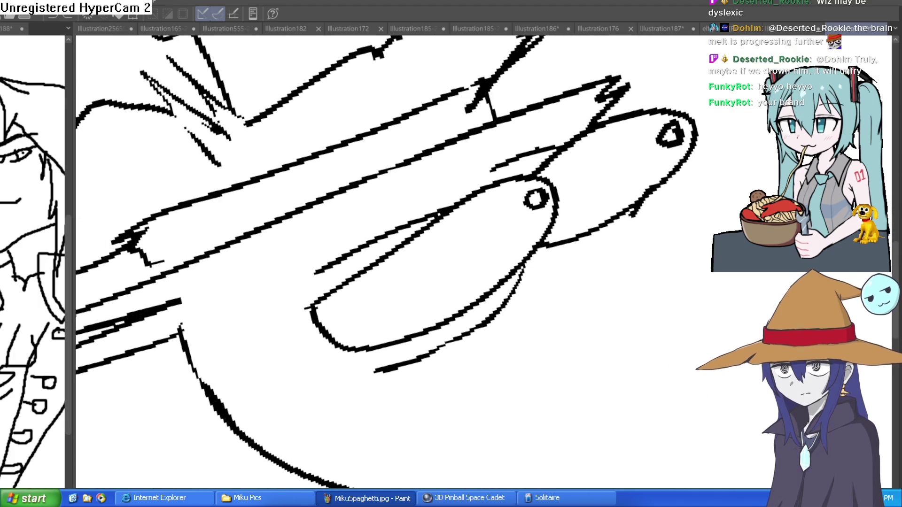
Sketch the lower jaw outline and teeth, with one bold hooked tooth stroke.
mouse_move(613, 242)
left_mouse_down()
mouse_move(599, 208)
mouse_move(590, 246)
mouse_move(621, 296)
mouse_move(517, 367)
mouse_move(576, 407)
mouse_move(650, 424)
mouse_move(465, 484)
left_mouse_up()
scroll(650, 344, "down", 5)
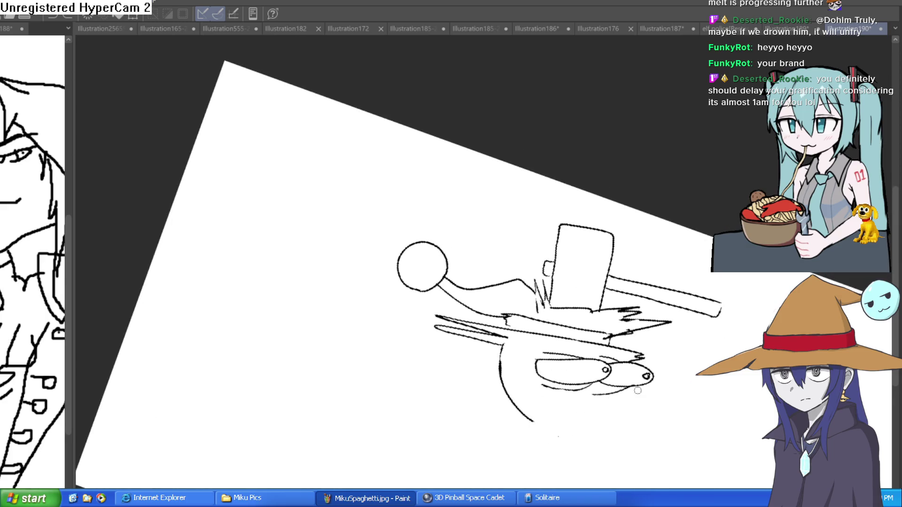
scroll(614, 405, "up", 5)
mouse_move(632, 209)
left_mouse_down()
mouse_move(503, 455)
mouse_move(610, 358)
mouse_move(673, 352)
mouse_move(561, 486)
left_mouse_up()
mouse_move(604, 277)
left_mouse_down()
mouse_move(611, 284)
mouse_move(604, 316)
mouse_move(587, 319)
mouse_move(589, 349)
mouse_move(611, 350)
mouse_move(587, 324)
mouse_move(642, 297)
mouse_move(556, 326)
mouse_move(484, 302)
mouse_move(499, 389)
mouse_move(510, 338)
mouse_move(403, 388)
left_mouse_up()
scroll(556, 326, "up", 5)
mouse_move(383, 349)
left_mouse_down()
mouse_move(397, 364)
mouse_move(396, 397)
mouse_move(355, 394)
mouse_move(357, 359)
mouse_move(366, 378)
mouse_move(386, 367)
mouse_move(371, 371)
left_mouse_up()
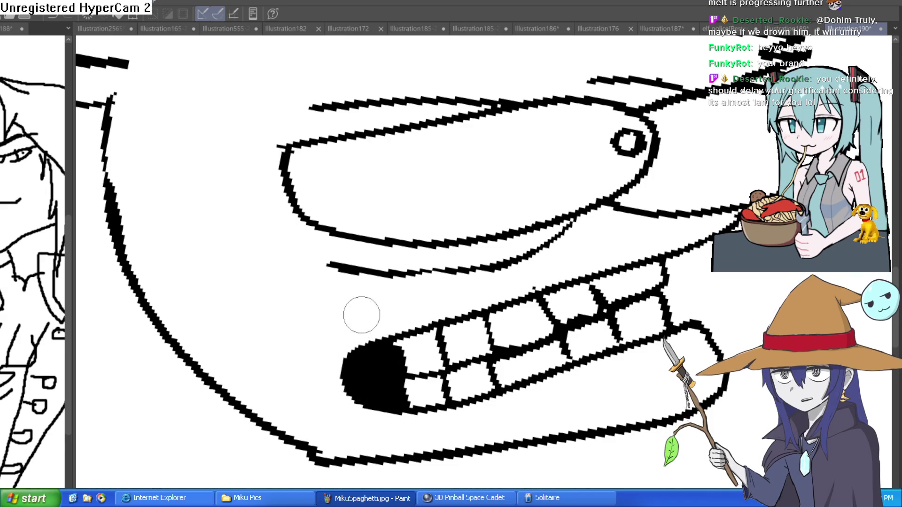
Fill the mouth corner solid black and scribble cracks on the upper-right and middle teeth.
left_click_drag(361, 312, 374, 425)
scroll(686, 386, "down", 3)
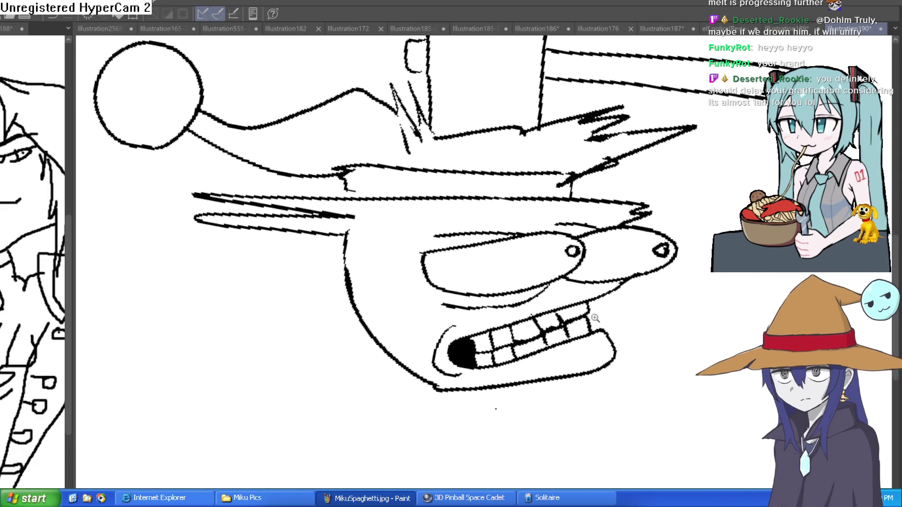
scroll(546, 319, "up", 3)
mouse_move(545, 319)
left_mouse_down()
mouse_move(536, 310)
mouse_move(559, 313)
mouse_move(540, 312)
mouse_move(558, 332)
mouse_move(552, 347)
mouse_move(566, 347)
left_mouse_up()
mouse_move(503, 345)
left_mouse_down()
mouse_move(496, 362)
mouse_move(513, 357)
mouse_move(491, 364)
left_mouse_up()
mouse_move(479, 329)
left_mouse_down()
mouse_move(498, 350)
mouse_move(488, 320)
mouse_move(505, 336)
left_mouse_up()
Add crack marks to the remaining middle, lower and leftmost teeth.
mouse_move(432, 352)
left_mouse_down()
mouse_move(423, 371)
mouse_move(418, 364)
mouse_move(443, 348)
left_mouse_up()
mouse_move(439, 380)
left_mouse_down()
mouse_move(440, 396)
mouse_move(416, 392)
mouse_move(444, 378)
left_mouse_up()
mouse_move(371, 355)
left_mouse_down()
mouse_move(362, 374)
mouse_move(382, 353)
left_mouse_up()
left_click_drag(378, 392, 390, 408)
left_click_drag(317, 376, 329, 393)
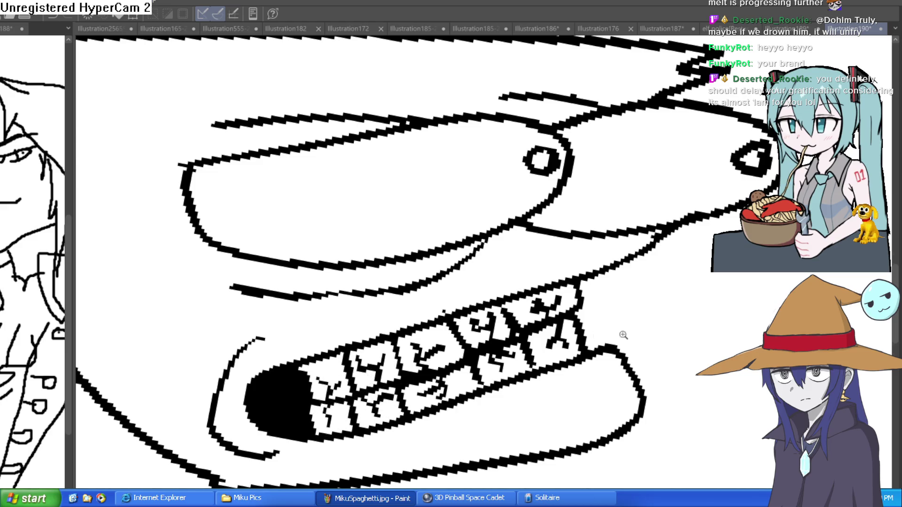
Dot the pupils in both eyes.
scroll(624, 337, "down", 4)
scroll(653, 260, "up", 4)
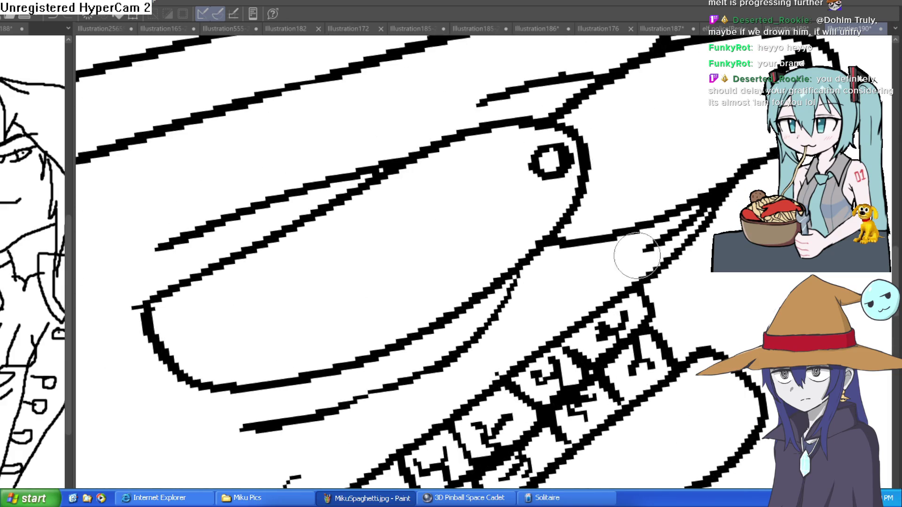
scroll(628, 266, "down", 4)
scroll(678, 275, "up", 4)
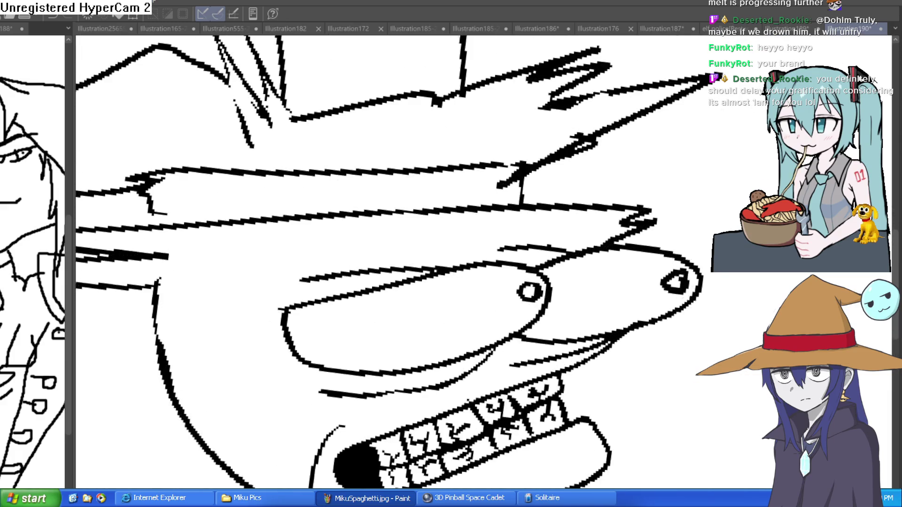
left_click(663, 234)
left_click(521, 282)
scroll(659, 190, "down", 4)
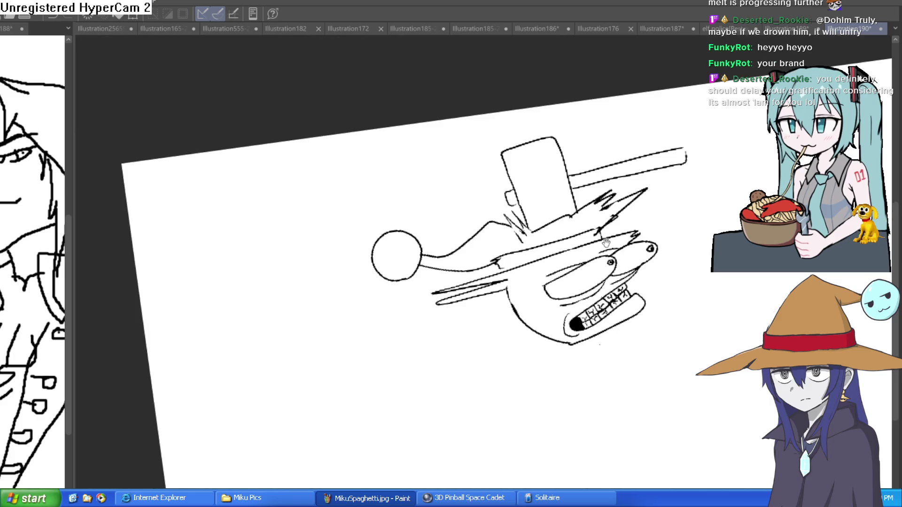
Erase the old eye and upper snout, then redraw a longer looping snout outline.
scroll(658, 190, "up", 4)
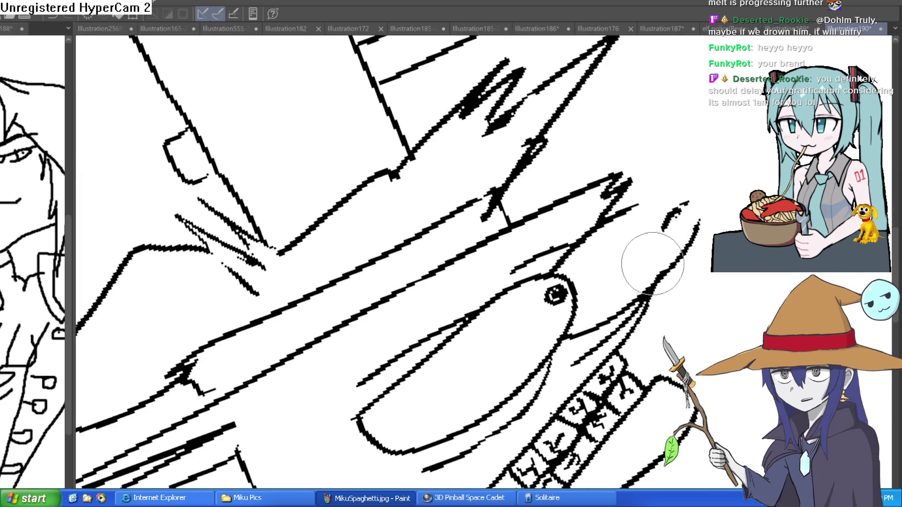
mouse_move(676, 216)
left_mouse_down()
mouse_move(553, 311)
mouse_move(570, 268)
mouse_move(556, 274)
left_mouse_up()
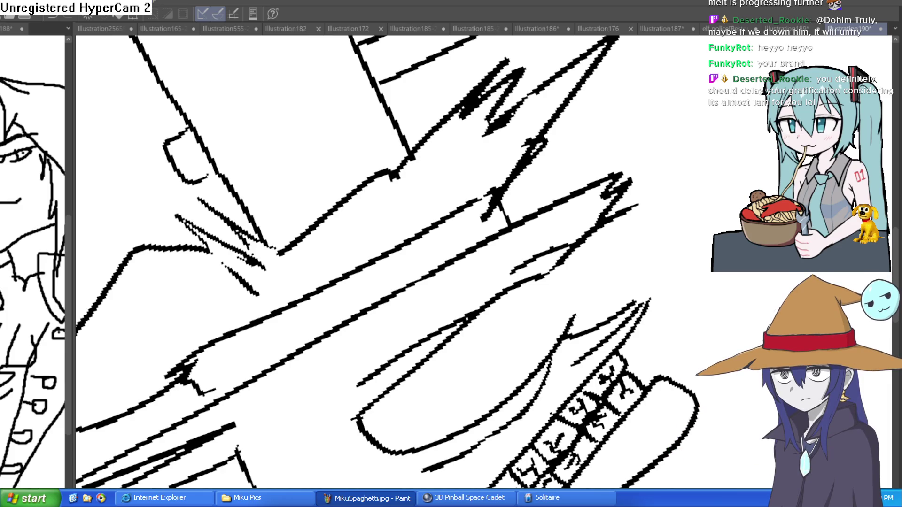
mouse_move(571, 256)
left_mouse_down()
mouse_move(694, 157)
mouse_move(698, 232)
mouse_move(586, 288)
left_mouse_up()
mouse_move(493, 302)
left_mouse_down()
mouse_move(614, 218)
mouse_move(554, 347)
mouse_move(512, 381)
left_mouse_up()
mouse_move(565, 323)
left_mouse_down()
mouse_move(543, 282)
mouse_move(563, 257)
mouse_move(540, 282)
mouse_move(570, 290)
left_mouse_up()
scroll(661, 317, "down", 5)
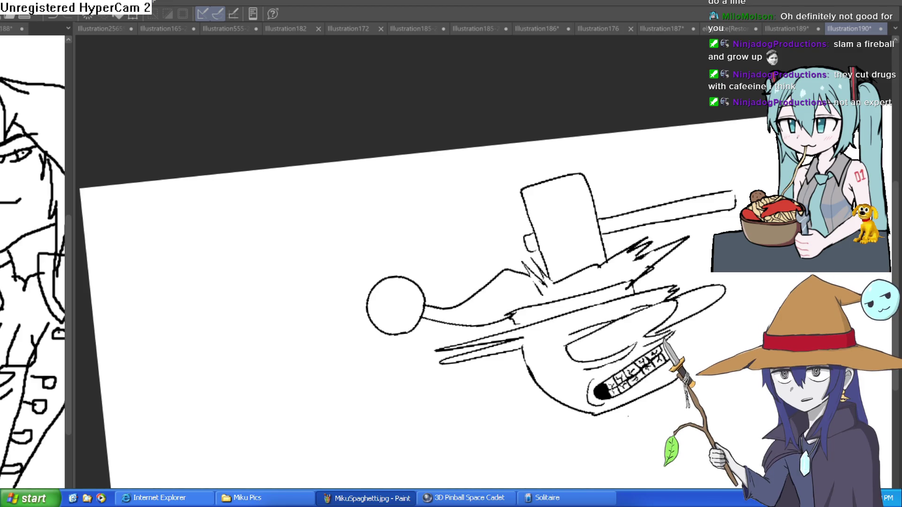
key("ctrl+@")
Ink a solid black eye dot on the snout and some hatch strokes near the jaw.
scroll(587, 329, "up", 3)
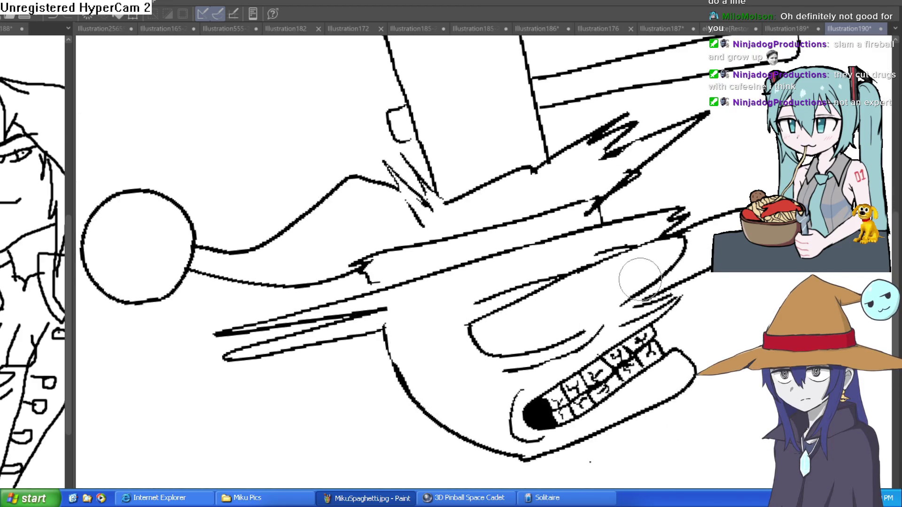
scroll(611, 306, "up", 3)
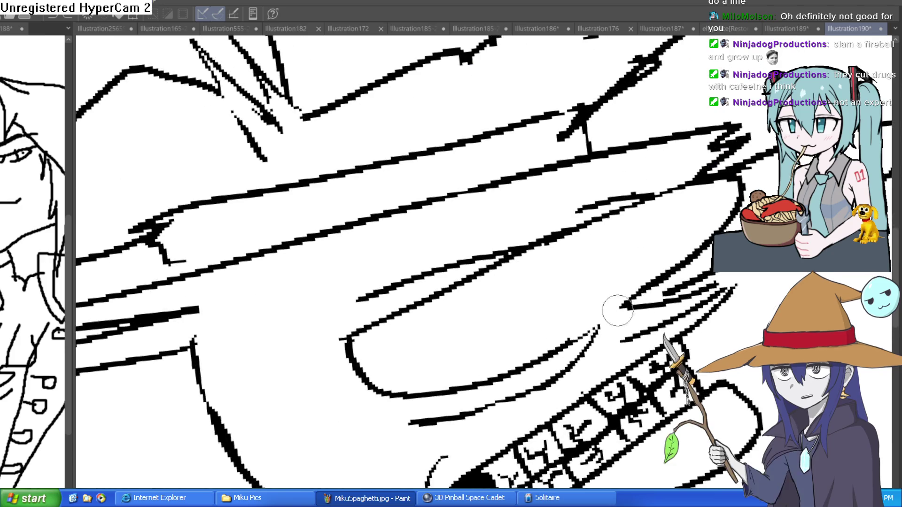
scroll(723, 186, "down", 2)
left_click_drag(699, 181, 704, 178)
left_click_drag(531, 326, 475, 350)
Erase the stray jaw hatching and the right end of the lower lip outline.
key("e")
mouse_move(526, 329)
left_mouse_down()
mouse_move(468, 355)
mouse_move(451, 324)
left_mouse_up()
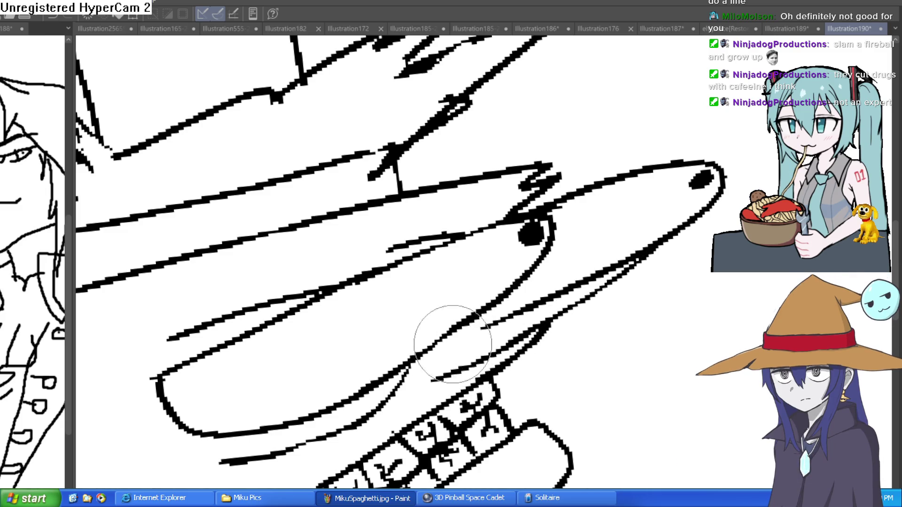
left_click_drag(581, 292, 574, 273)
scroll(574, 273, "down", 2)
scroll(700, 161, "up", 1)
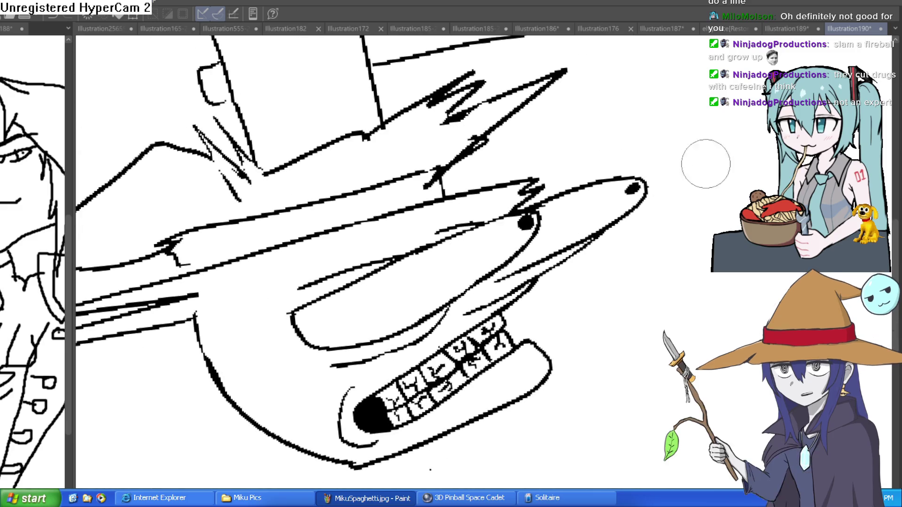
scroll(607, 209, "down", 2)
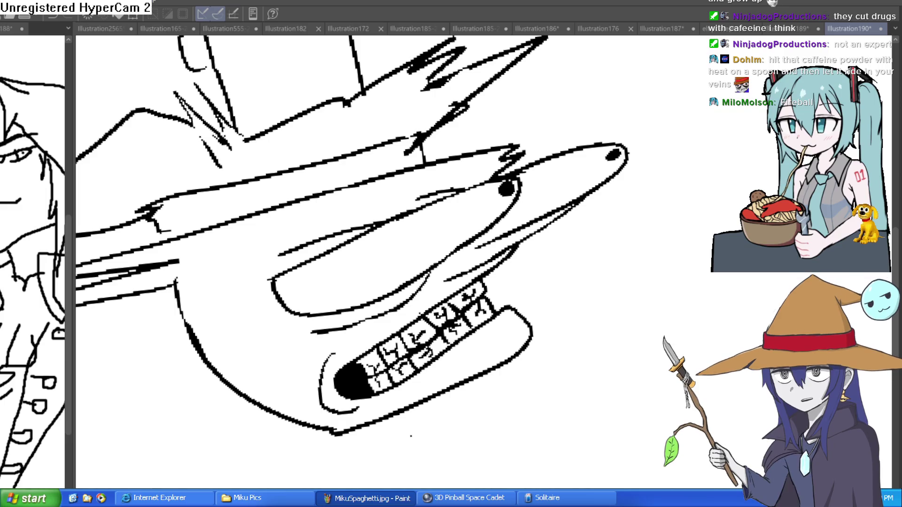
mouse_move(527, 322)
left_mouse_down()
mouse_move(534, 305)
mouse_move(417, 421)
mouse_move(372, 429)
mouse_move(439, 393)
mouse_move(399, 413)
left_mouse_up()
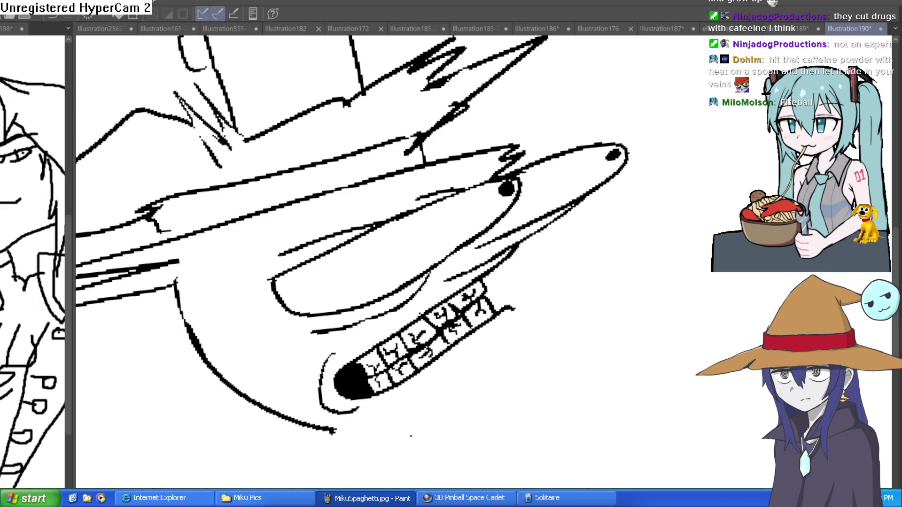
scroll(479, 312, "up", 2)
Erase the old teeth marks at the right end of the mouth.
mouse_move(483, 291)
left_mouse_down()
mouse_move(450, 320)
mouse_move(501, 318)
mouse_move(413, 362)
mouse_move(427, 305)
mouse_move(342, 366)
mouse_move(373, 373)
mouse_move(382, 423)
left_mouse_up()
scroll(382, 422, "down", 3)
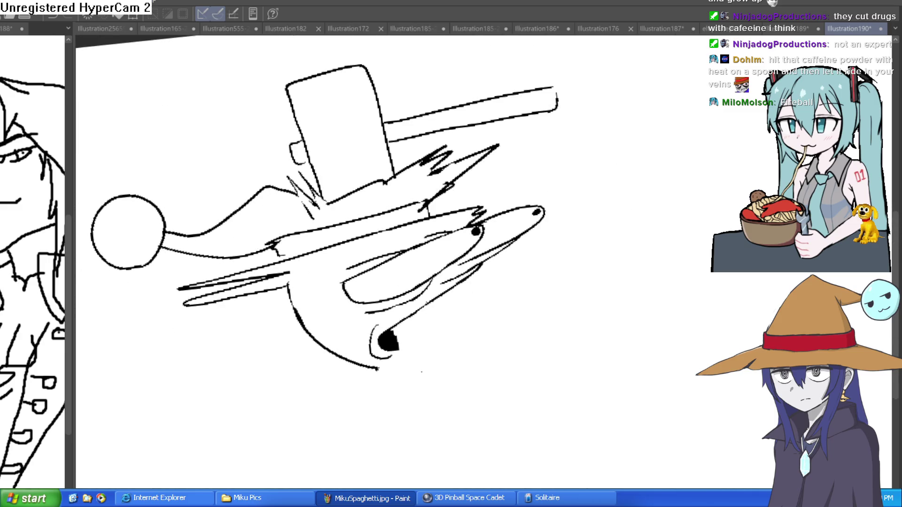
scroll(450, 315, "up", 2)
Redraw the lower jaw as one curve from the mouth corner, removing the duplicate line.
mouse_move(357, 359)
left_mouse_down()
mouse_move(550, 250)
mouse_move(494, 343)
mouse_move(329, 410)
left_mouse_up()
left_click_drag(517, 265, 430, 304)
key("ctrl+z")
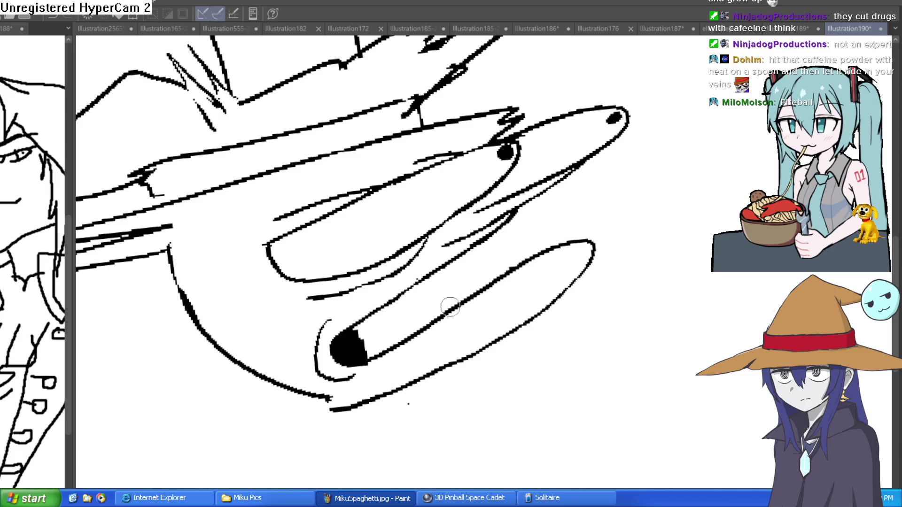
mouse_move(358, 366)
left_mouse_down()
mouse_move(585, 245)
mouse_move(514, 335)
mouse_move(343, 406)
mouse_move(312, 392)
mouse_move(344, 396)
left_mouse_up()
key("e")
mouse_move(367, 359)
left_mouse_down()
mouse_move(460, 310)
mouse_move(554, 242)
left_mouse_up()
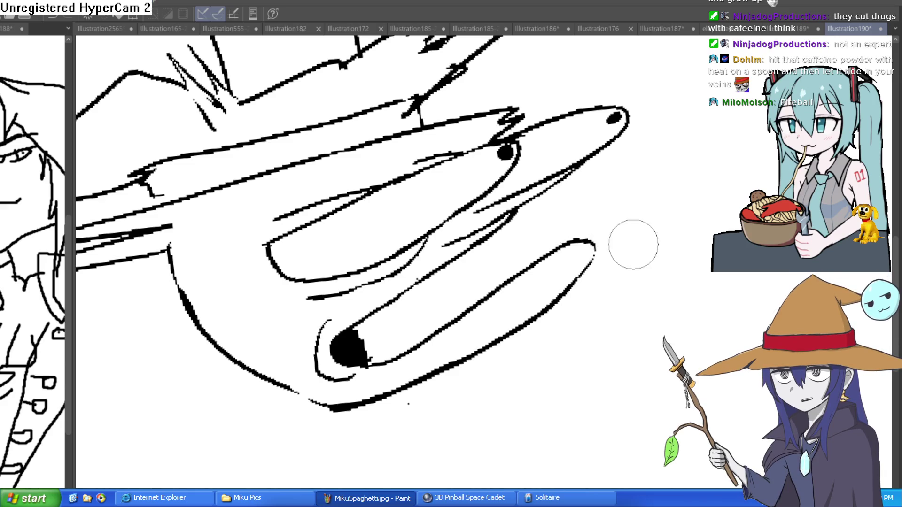
Level the canvas and ink the upper tooth outlines under the snout.
scroll(619, 248, "down", 1)
mouse_move(618, 248)
left_mouse_down()
mouse_move(592, 261)
mouse_move(610, 250)
mouse_move(614, 267)
mouse_move(539, 266)
left_mouse_up()
scroll(539, 265, "up", 1)
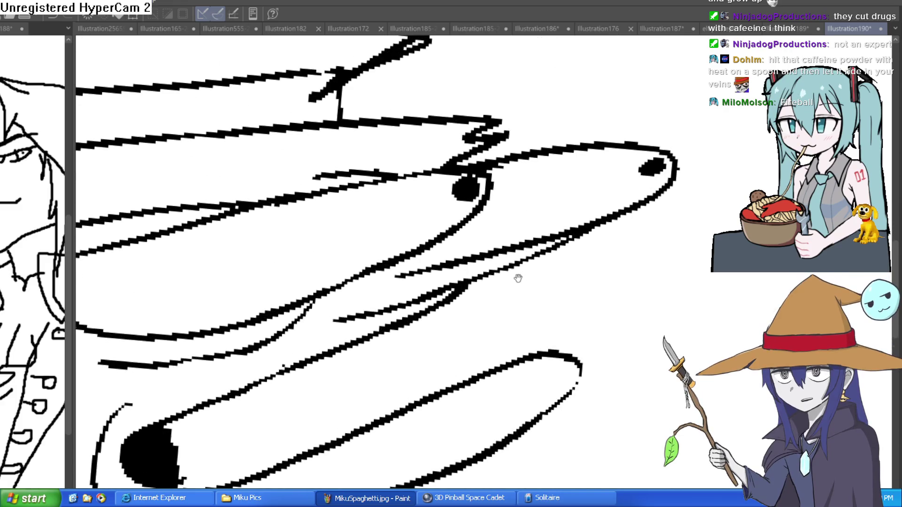
scroll(521, 273, "up", 1)
scroll(532, 268, "down", 1)
scroll(464, 191, "up", 1)
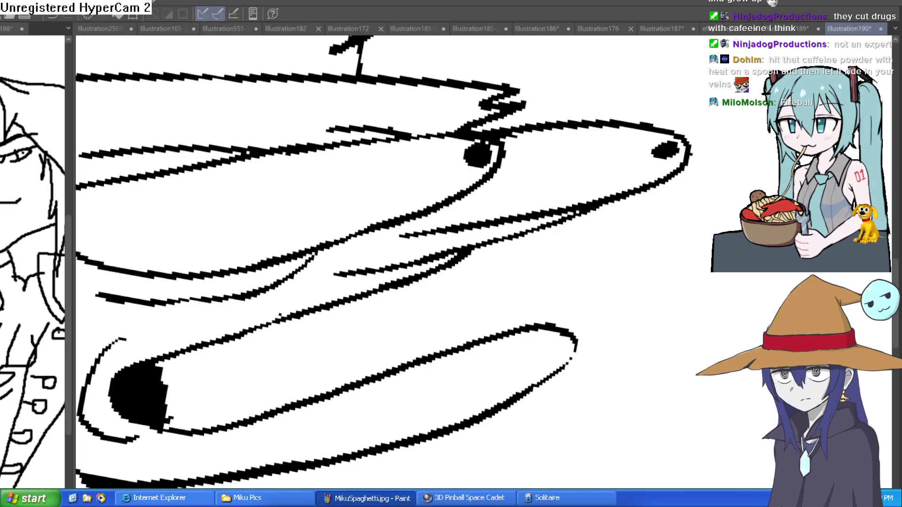
scroll(392, 312, "up", 1)
mouse_move(378, 280)
left_mouse_down()
mouse_move(333, 303)
mouse_move(390, 330)
mouse_move(308, 304)
left_mouse_up()
mouse_move(327, 364)
left_mouse_down()
mouse_move(403, 354)
mouse_move(343, 350)
mouse_move(227, 376)
mouse_move(233, 384)
mouse_move(175, 360)
left_mouse_up()
Outline the lower row of rounded teeth along the jaw.
left_click_drag(415, 370, 388, 346)
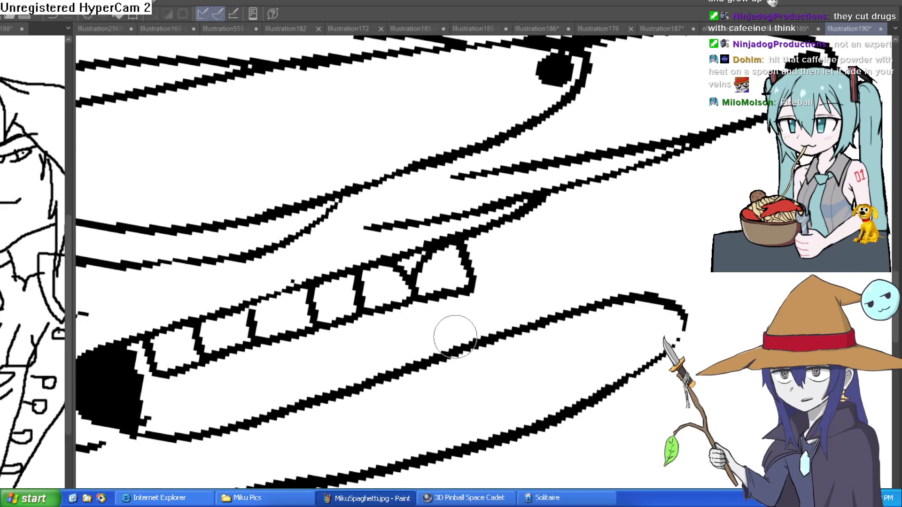
mouse_move(470, 346)
left_mouse_down()
mouse_move(520, 322)
mouse_move(447, 306)
mouse_move(420, 354)
mouse_move(383, 299)
mouse_move(354, 352)
mouse_move(298, 362)
mouse_move(321, 400)
mouse_move(332, 378)
mouse_move(362, 382)
left_mouse_up()
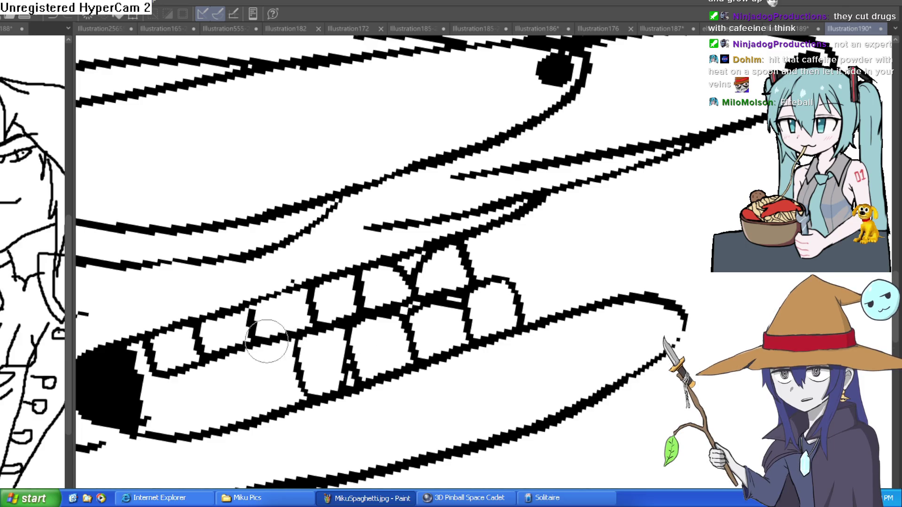
left_click_drag(252, 312, 280, 405)
left_click_drag(296, 339, 300, 378)
mouse_move(250, 377)
left_mouse_down()
mouse_move(221, 364)
mouse_move(226, 395)
mouse_move(188, 371)
mouse_move(182, 423)
mouse_move(162, 390)
mouse_move(148, 425)
mouse_move(141, 422)
mouse_move(155, 404)
mouse_move(138, 350)
mouse_move(157, 383)
mouse_move(155, 421)
mouse_move(141, 422)
mouse_move(161, 419)
mouse_move(141, 423)
left_mouse_up()
scroll(457, 270, "down", 5)
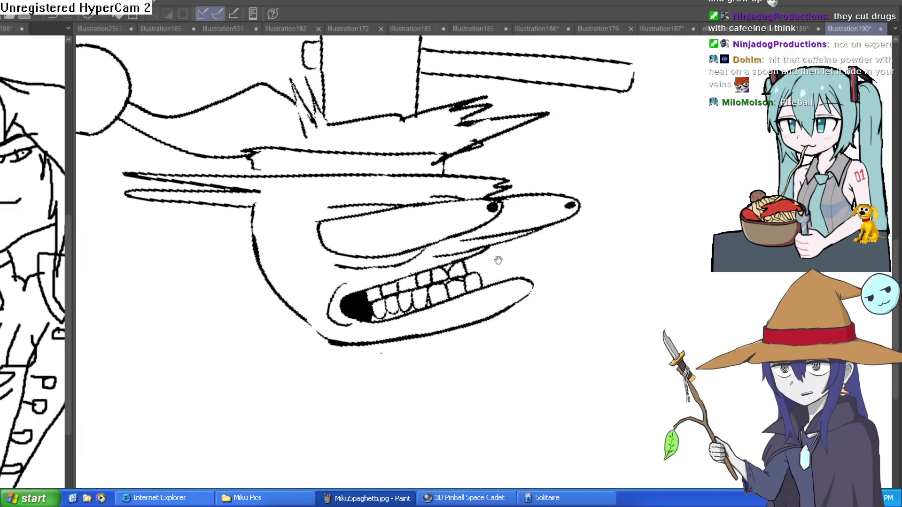
Scribble crack marks inside the upper and lower teeth.
mouse_move(517, 249)
left_mouse_down()
mouse_move(489, 260)
mouse_move(535, 251)
mouse_move(578, 262)
mouse_move(521, 324)
left_mouse_up()
scroll(492, 263, "up", 4)
scroll(536, 268, "up", 1)
scroll(513, 271, "up", 2)
left_click_drag(463, 124, 467, 165)
key("ctrl+z")
mouse_move(418, 239)
left_mouse_down()
mouse_move(429, 275)
mouse_move(471, 253)
left_mouse_up()
left_click_drag(446, 277, 434, 324)
mouse_move(305, 192)
left_mouse_down()
mouse_move(331, 209)
mouse_move(332, 231)
left_mouse_up()
mouse_move(303, 275)
left_mouse_down()
mouse_move(310, 322)
mouse_move(357, 301)
left_mouse_up()
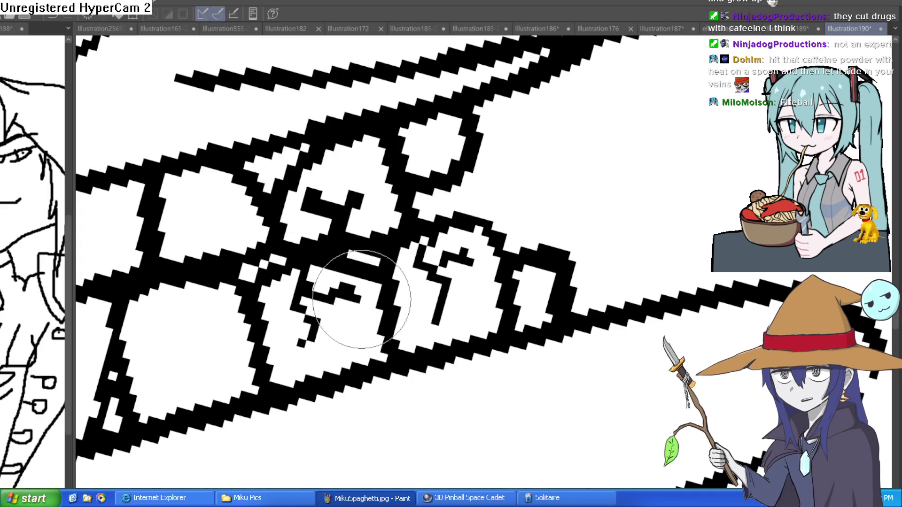
Draw a ring around the upper eye and trace along the tooth edge.
scroll(357, 300, "down", 5)
mouse_move(423, 263)
left_mouse_down()
mouse_move(519, 272)
mouse_move(451, 223)
mouse_move(425, 232)
left_mouse_up()
scroll(452, 222, "down", 5)
scroll(452, 222, "up", 8)
mouse_move(512, 101)
left_mouse_down()
mouse_move(520, 137)
mouse_move(561, 123)
left_mouse_up()
mouse_move(510, 220)
left_mouse_down()
mouse_move(468, 320)
mouse_move(399, 207)
left_mouse_up()
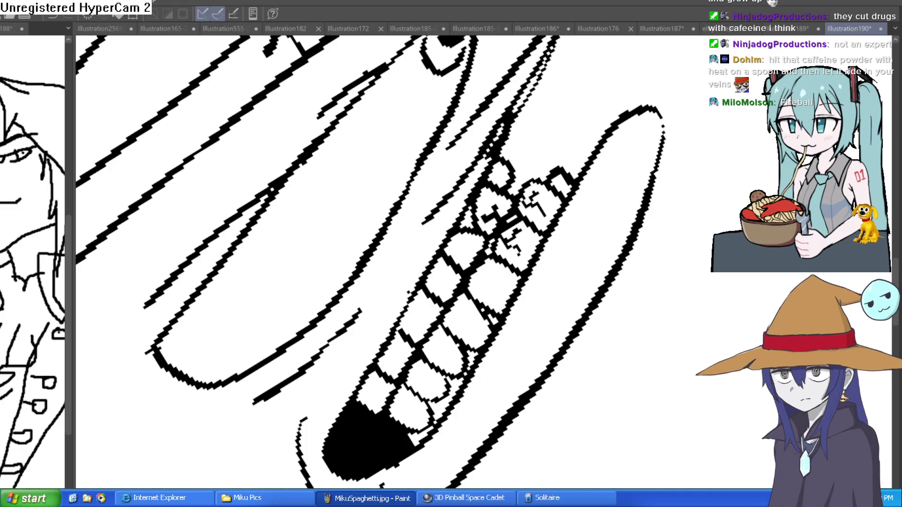
Add diagonal outline and dashed detail strokes along the hand and fingers.
mouse_move(415, 178)
left_mouse_down()
mouse_move(371, 272)
mouse_move(400, 241)
mouse_move(347, 352)
left_mouse_up()
left_click_drag(263, 402, 200, 433)
left_click_drag(364, 345, 275, 425)
Extend the shark head's upper outline out into a pointed snout tip.
scroll(570, 374, "down", 5)
left_click_drag(570, 375, 381, 344)
scroll(342, 288, "up", 5)
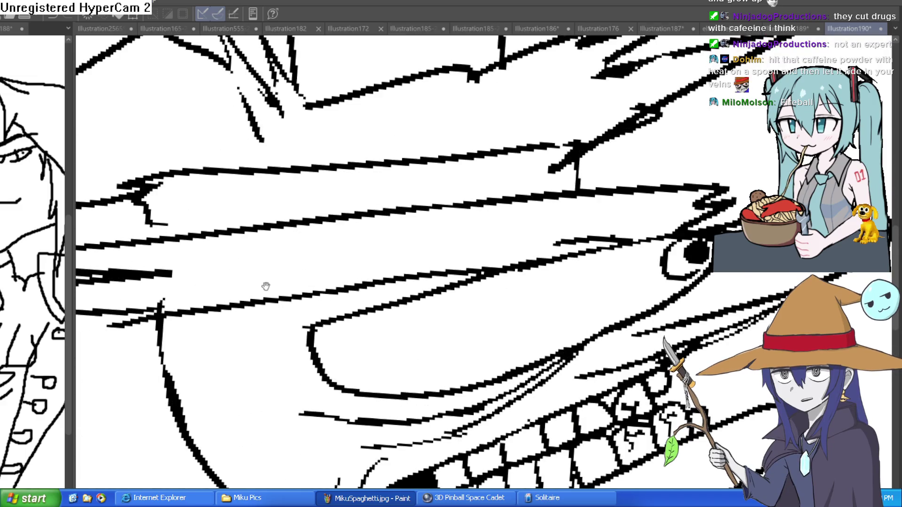
scroll(672, 225, "up", 1)
scroll(739, 168, "down", 4)
mouse_move(528, 162)
left_mouse_down()
mouse_move(570, 127)
mouse_move(655, 85)
mouse_move(623, 134)
left_mouse_up()
Erase the stray squiggle near the shark's eye.
key("e")
left_click_drag(548, 162, 481, 219)
scroll(554, 155, "down", 4)
mouse_move(554, 155)
left_mouse_down()
mouse_move(636, 244)
mouse_move(611, 263)
left_mouse_up()
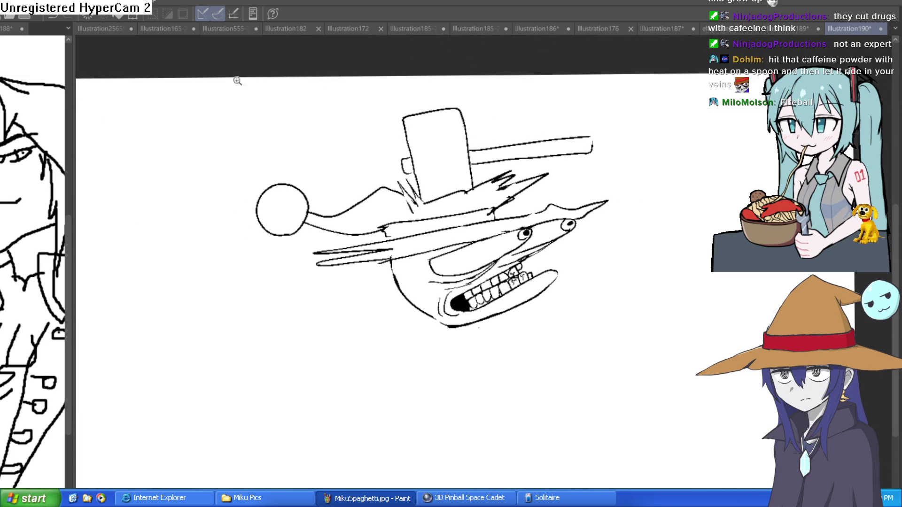
scroll(294, 196, "up", 2)
Draw two looped finger shapes with hatching inside the ball.
left_click_drag(301, 218, 323, 171)
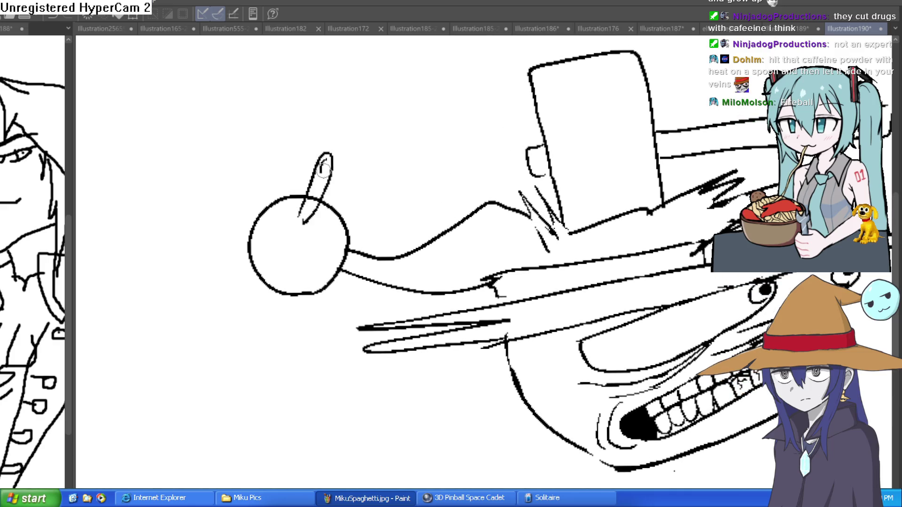
mouse_move(285, 246)
left_mouse_down()
mouse_move(295, 221)
mouse_move(291, 186)
left_mouse_up()
mouse_move(325, 214)
left_mouse_down()
mouse_move(300, 272)
mouse_move(331, 213)
left_mouse_up()
left_click_drag(302, 259, 312, 253)
mouse_move(329, 215)
left_mouse_down()
mouse_move(306, 261)
mouse_move(313, 242)
left_mouse_up()
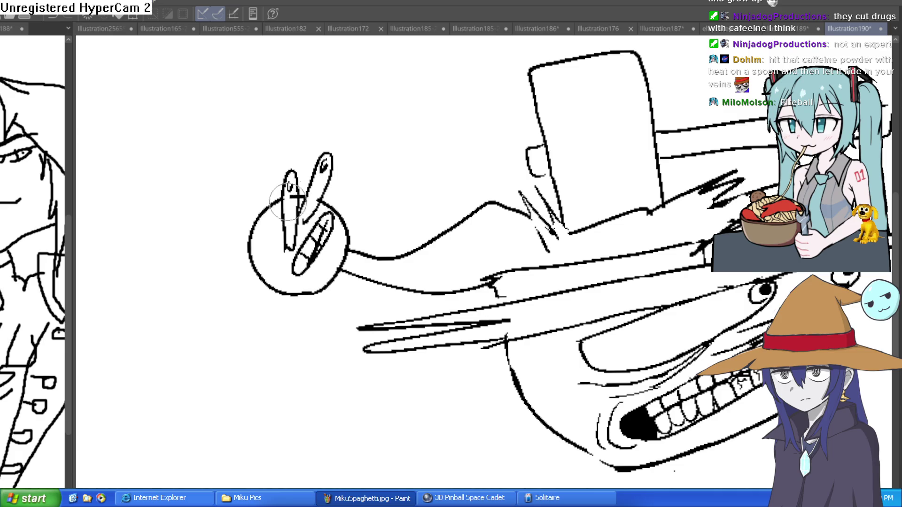
Sketch the neck and body outline hanging below the shark's jaw.
left_click_drag(559, 195, 516, 201)
key("ctrl+0")
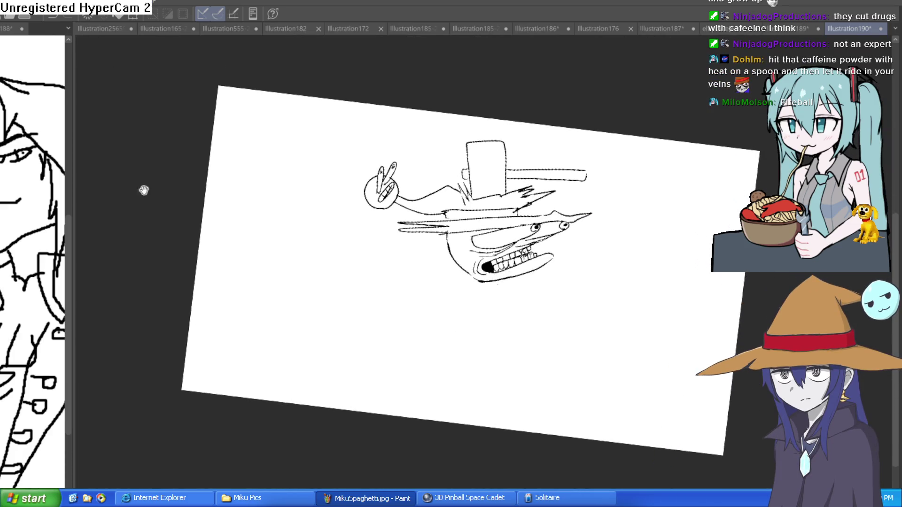
scroll(543, 273, "up", 3)
mouse_move(628, 240)
left_mouse_down()
mouse_move(556, 300)
mouse_move(670, 373)
mouse_move(451, 369)
mouse_move(425, 269)
left_mouse_up()
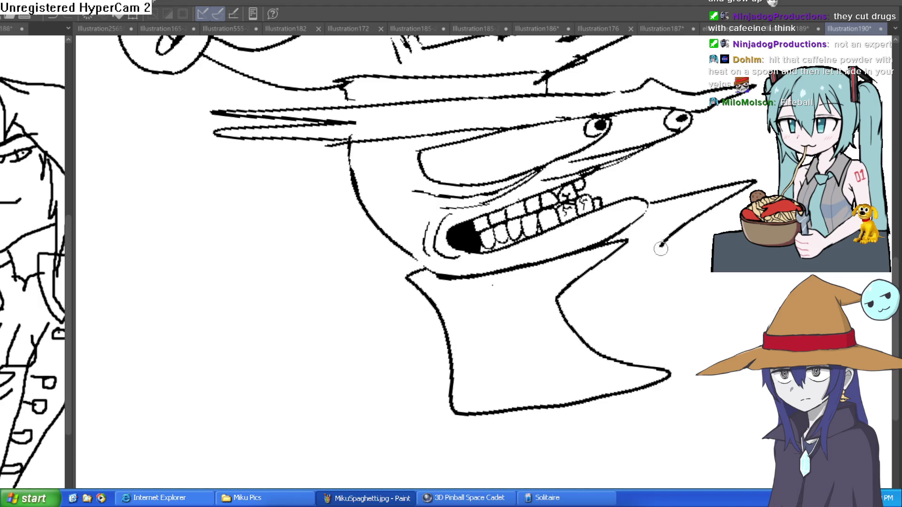
Paint a red streak flaring out from the shark's teeth.
key("ctrl+0")
left_click_drag(610, 361, 496, 294)
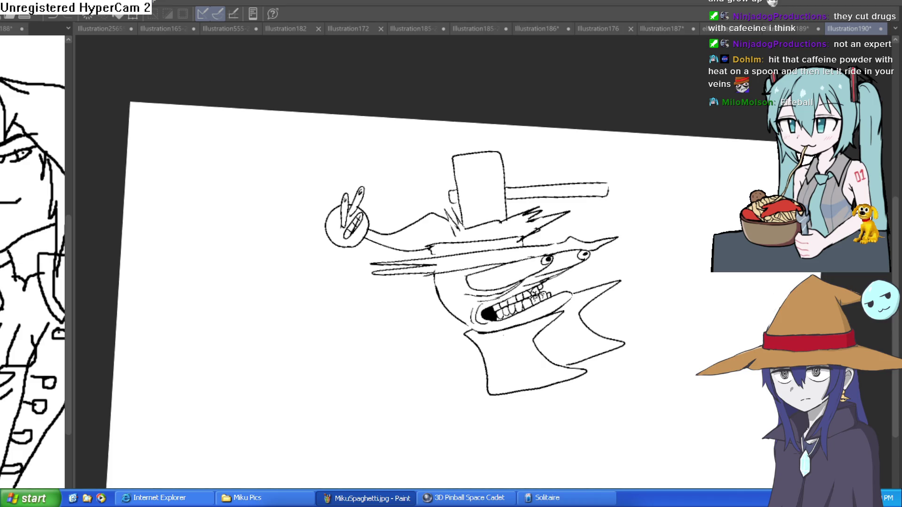
scroll(542, 291, "up", 5)
mouse_move(521, 303)
left_mouse_down()
mouse_move(665, 233)
mouse_move(554, 296)
mouse_move(703, 256)
mouse_move(620, 282)
left_mouse_up()
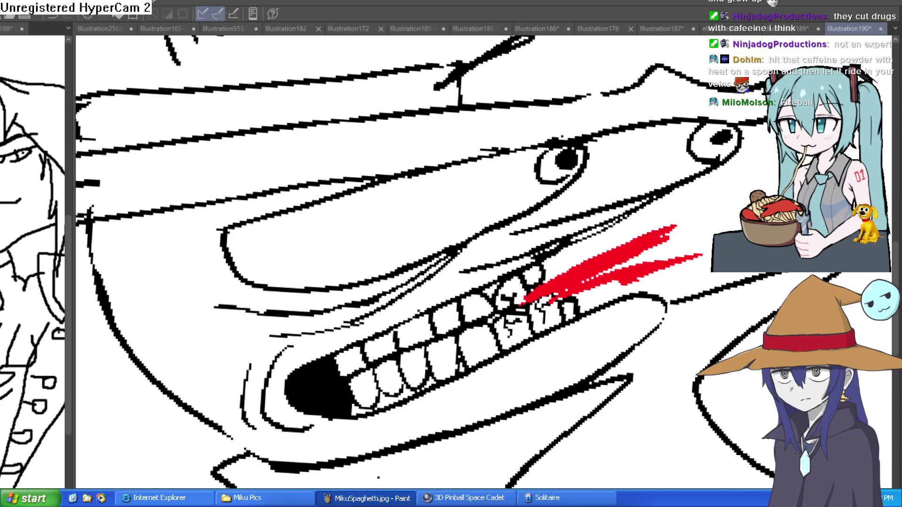
Draw a dense set of vertical speed lines down the hammer head.
scroll(553, 252, "down", 3)
scroll(553, 252, "down", 4)
scroll(553, 252, "up", 6)
scroll(553, 252, "down", 5)
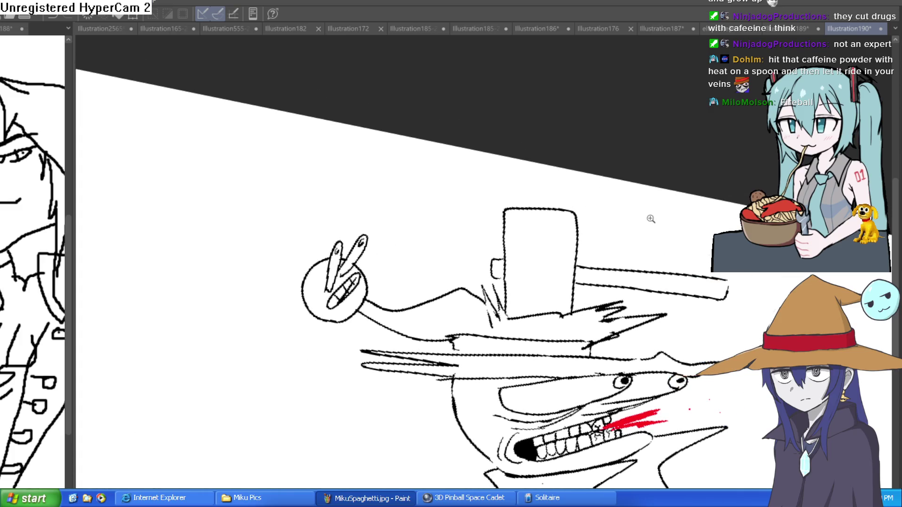
scroll(529, 216, "up", 2)
left_click_drag(514, 162, 496, 285)
left_click_drag(534, 123, 524, 233)
mouse_move(543, 119)
left_mouse_down()
mouse_move(535, 197)
mouse_move(549, 230)
left_mouse_up()
mouse_move(572, 127)
left_mouse_down()
mouse_move(567, 197)
mouse_move(577, 197)
left_mouse_up()
mouse_move(596, 153)
left_mouse_down()
mouse_move(592, 198)
mouse_move(606, 186)
left_mouse_up()
mouse_move(616, 135)
left_mouse_down()
mouse_move(603, 169)
mouse_move(607, 203)
left_mouse_up()
mouse_move(623, 136)
left_mouse_down()
mouse_move(611, 237)
mouse_move(619, 281)
left_mouse_up()
left_click_drag(545, 121, 536, 232)
left_click_drag(529, 141, 520, 292)
left_click_drag(516, 116, 507, 284)
left_click_drag(526, 94, 519, 112)
Add a stroke at the handle's end and hatch impact lines around the hammer head.
scroll(606, 173, "down", 4)
left_click_drag(705, 178, 683, 205)
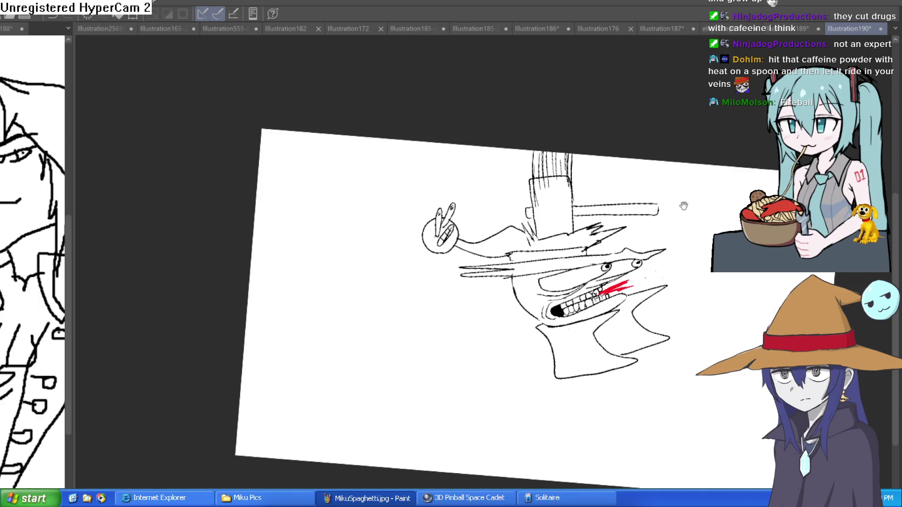
scroll(683, 206, "up", 3)
left_click_drag(650, 248, 624, 256)
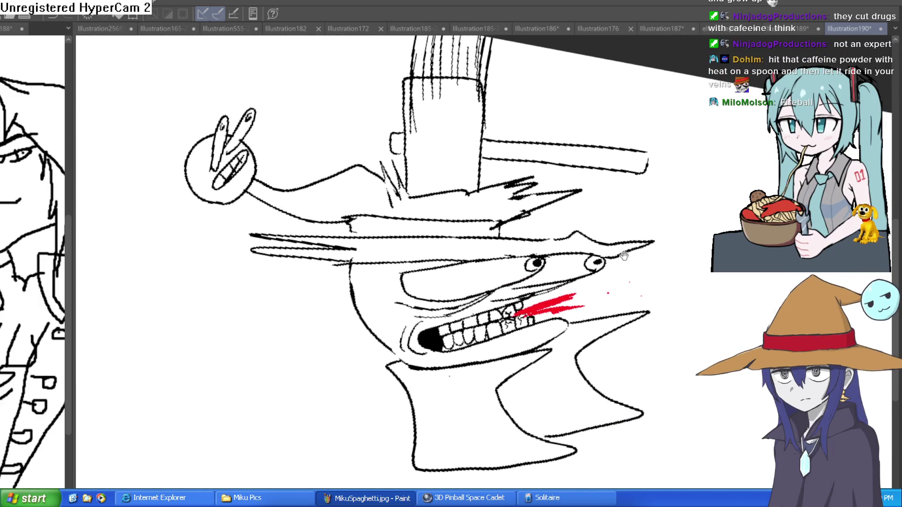
scroll(503, 173, "up", 3)
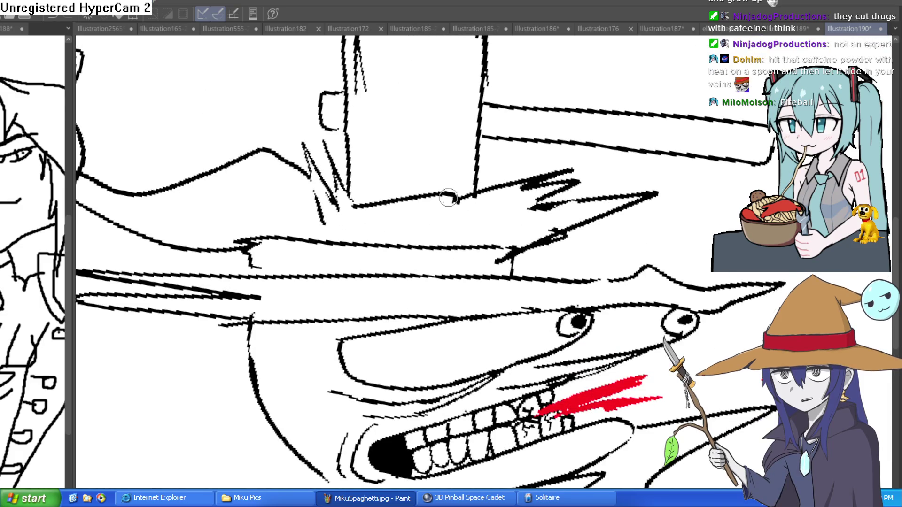
mouse_move(453, 197)
left_mouse_down()
mouse_move(458, 205)
mouse_move(514, 151)
left_mouse_up()
left_click_drag(348, 181, 363, 203)
left_click_drag(328, 139, 350, 199)
left_click_drag(388, 112, 399, 217)
mouse_move(386, 118)
left_mouse_down()
mouse_move(400, 193)
mouse_move(435, 223)
left_mouse_up()
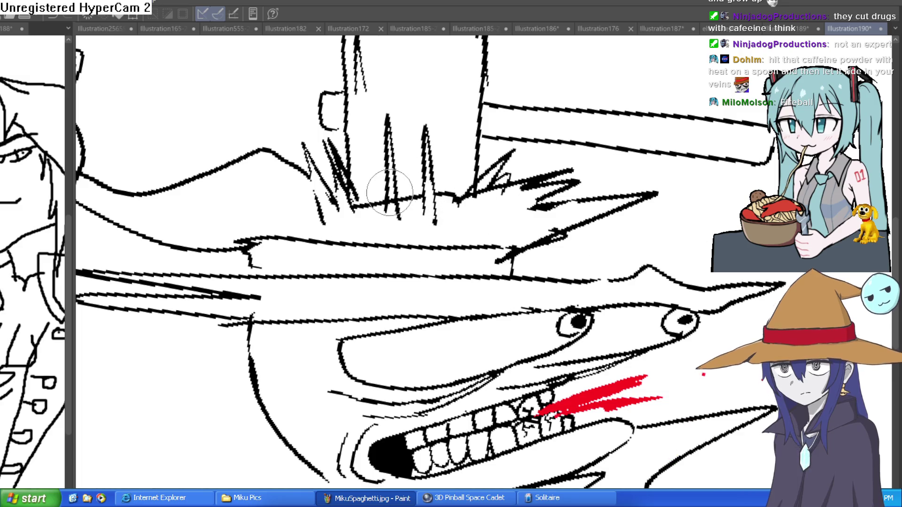
scroll(450, 207, "down", 5)
mouse_move(585, 234)
left_mouse_down()
mouse_move(562, 232)
mouse_move(544, 202)
left_mouse_up()
scroll(483, 253, "up", 3)
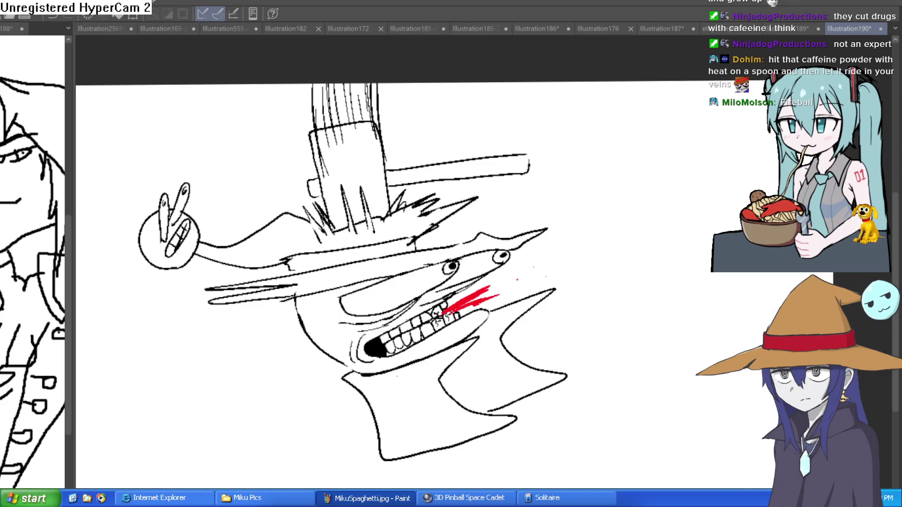
Switch to the Illustration189 document showing the orc in the hoodie.
left_click(794, 28)
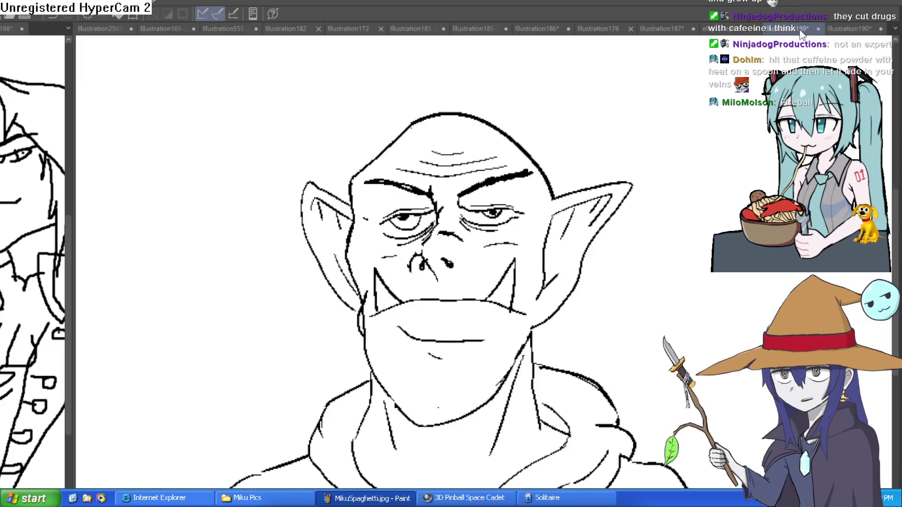
Draw a collar line across the orc's neck.
scroll(732, 168, "down", 3)
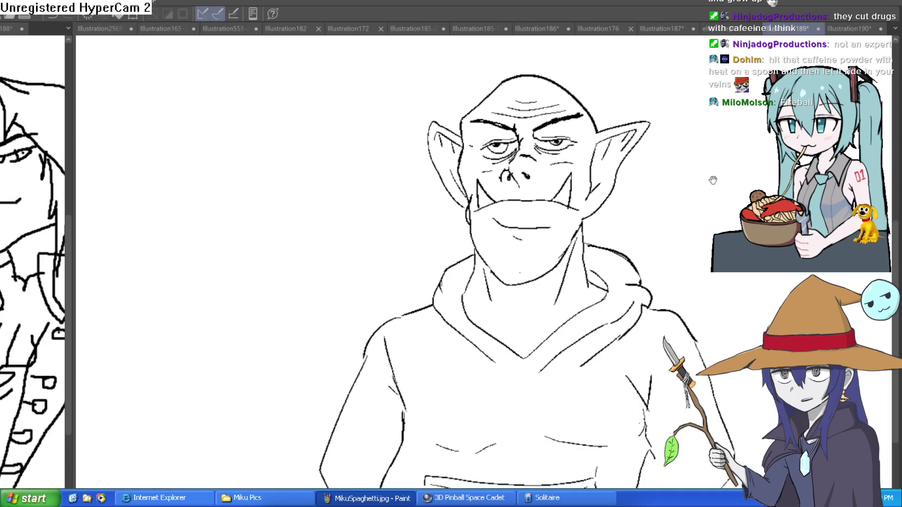
scroll(710, 177, "up", 1)
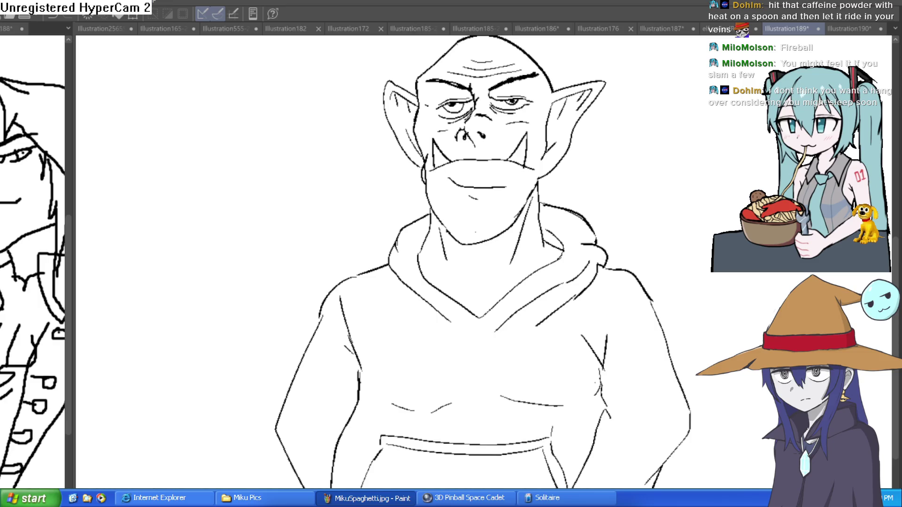
scroll(511, 243, "up", 3)
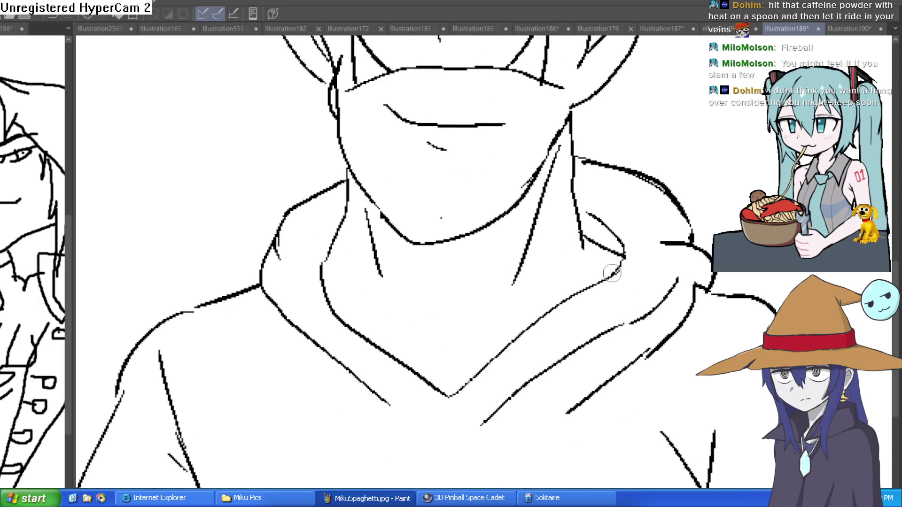
mouse_move(567, 288)
left_mouse_down()
mouse_move(463, 328)
mouse_move(452, 346)
mouse_move(348, 302)
left_mouse_up()
Add short crease strokes on the chest and touch up the hoodie's left neckline.
scroll(549, 248, "down", 5)
mouse_move(529, 366)
left_mouse_down()
mouse_move(524, 306)
mouse_move(566, 311)
left_mouse_up()
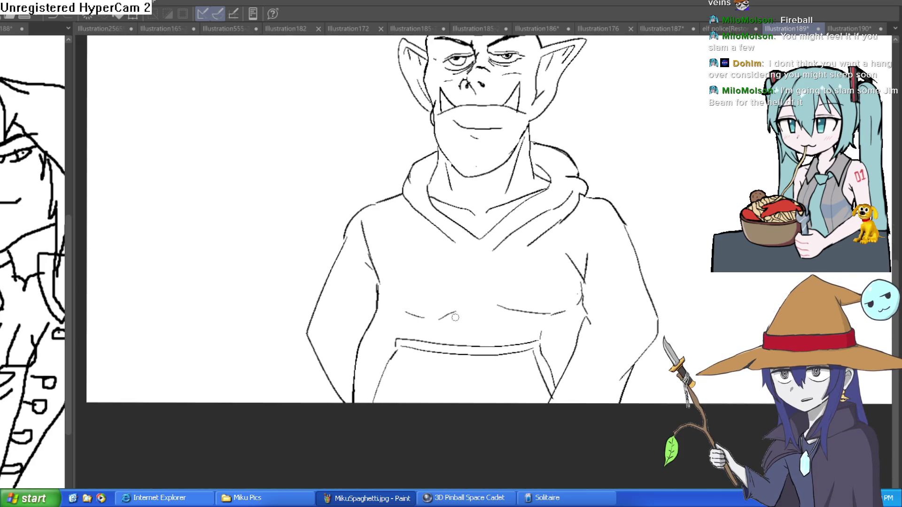
left_click_drag(500, 307, 476, 287)
left_click_drag(468, 246, 444, 232)
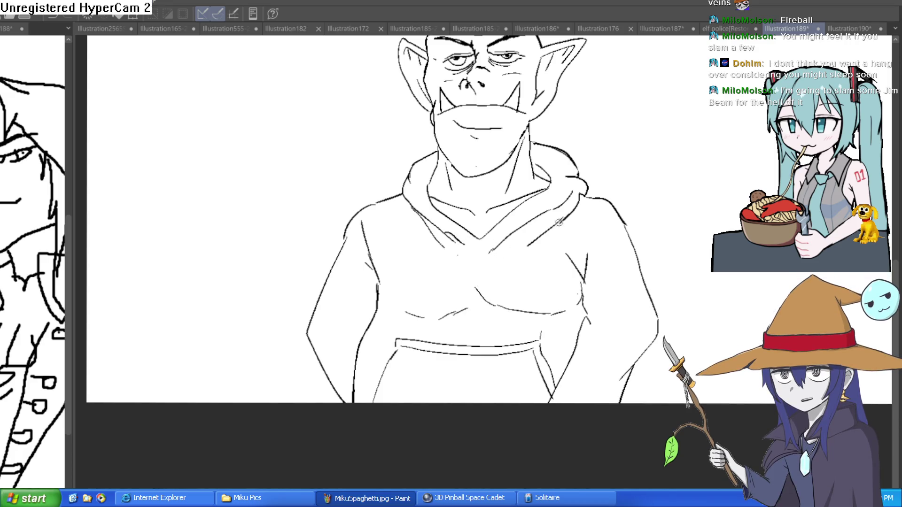
left_click_drag(414, 211, 423, 232)
scroll(507, 254, "down", 2)
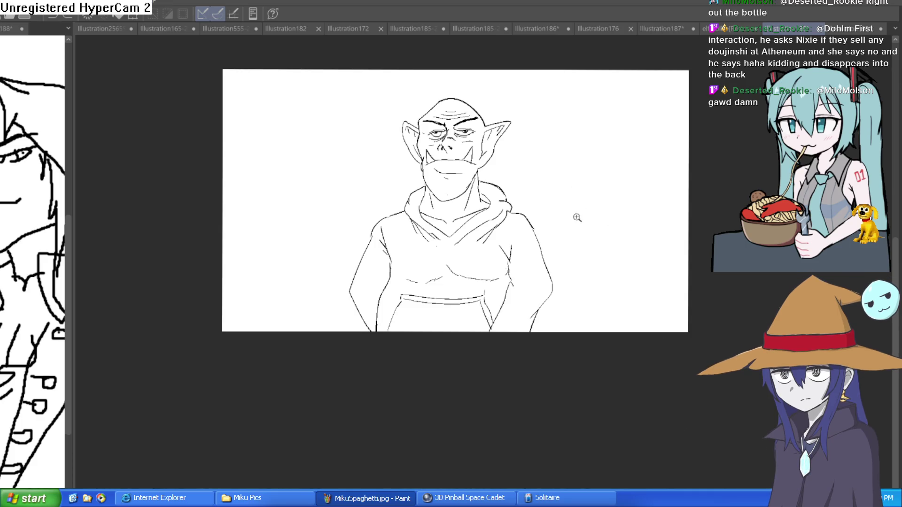
Ink the hoodie's right and left shoulder lines and hatch folds on its left side.
scroll(575, 220, "up", 5)
left_click_drag(464, 284, 503, 203)
mouse_move(155, 262)
left_mouse_down()
mouse_move(145, 222)
mouse_move(162, 323)
mouse_move(190, 356)
left_mouse_up()
mouse_move(162, 328)
left_mouse_down()
mouse_move(178, 365)
mouse_move(188, 351)
left_mouse_up()
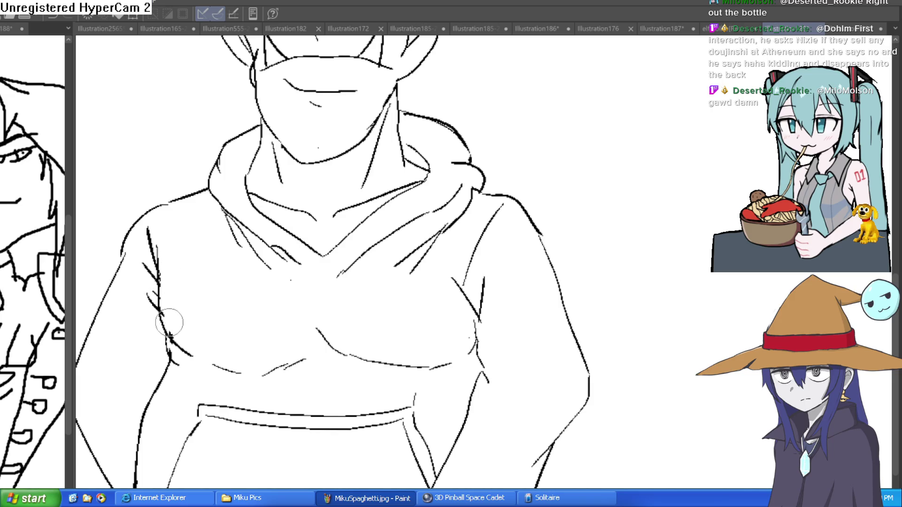
Zoom out to review the whole inked orc bust.
scroll(443, 227, "down", 2)
scroll(444, 227, "down", 3)
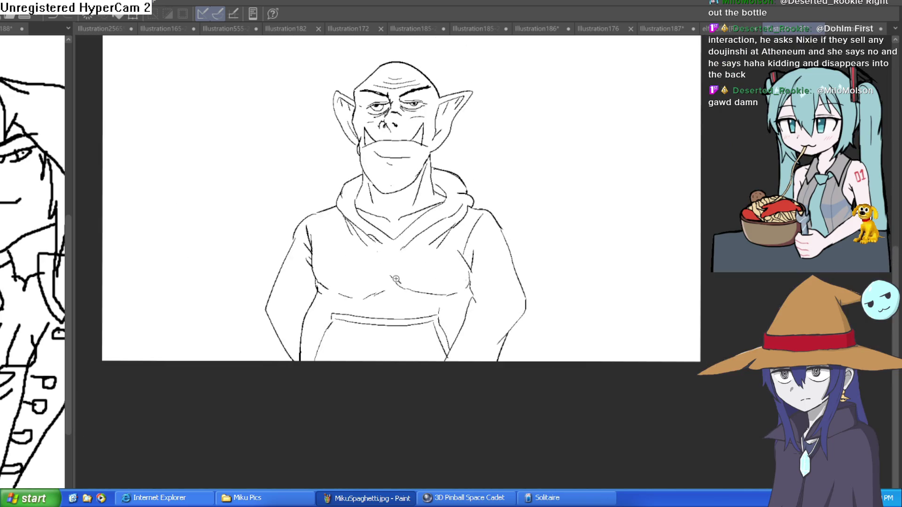
scroll(397, 280, "up", 4)
scroll(469, 258, "down", 1)
scroll(549, 283, "down", 1)
scroll(600, 305, "up", 1)
scroll(532, 258, "up", 2)
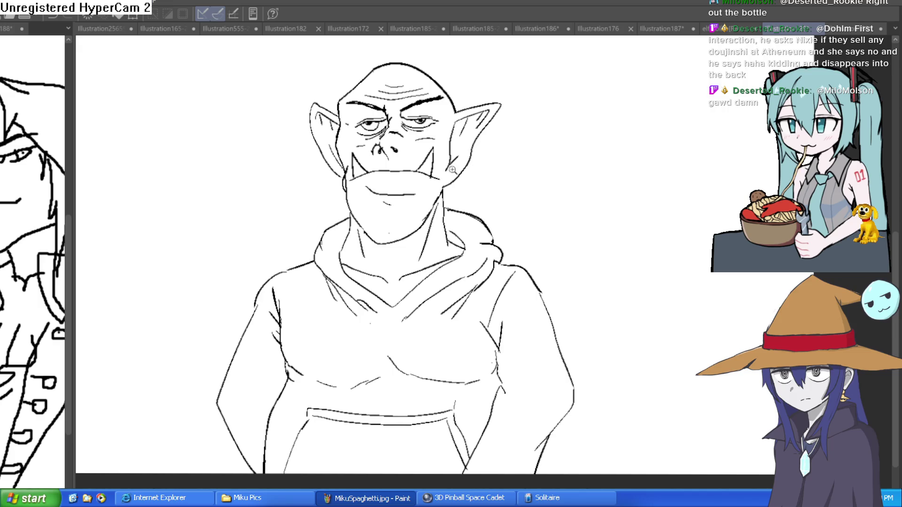
scroll(452, 171, "up", 4)
scroll(542, 202, "down", 3)
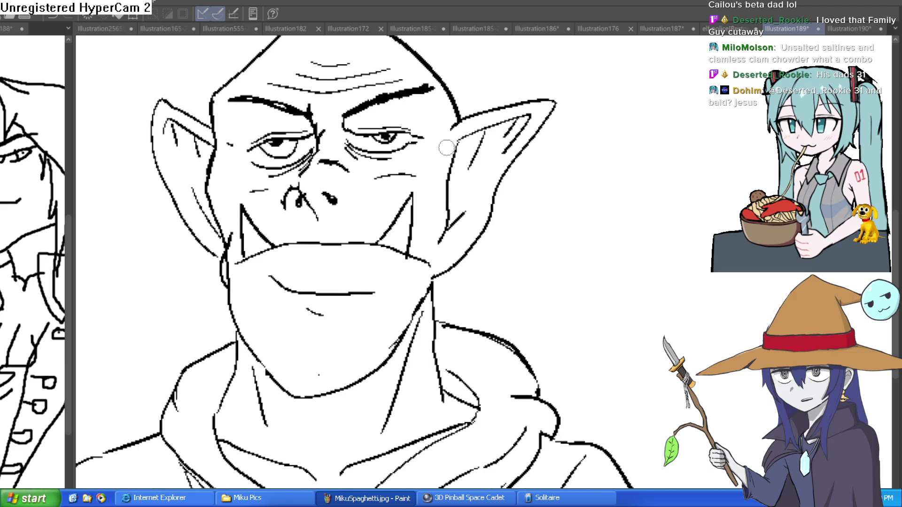
scroll(660, 157, "down", 4)
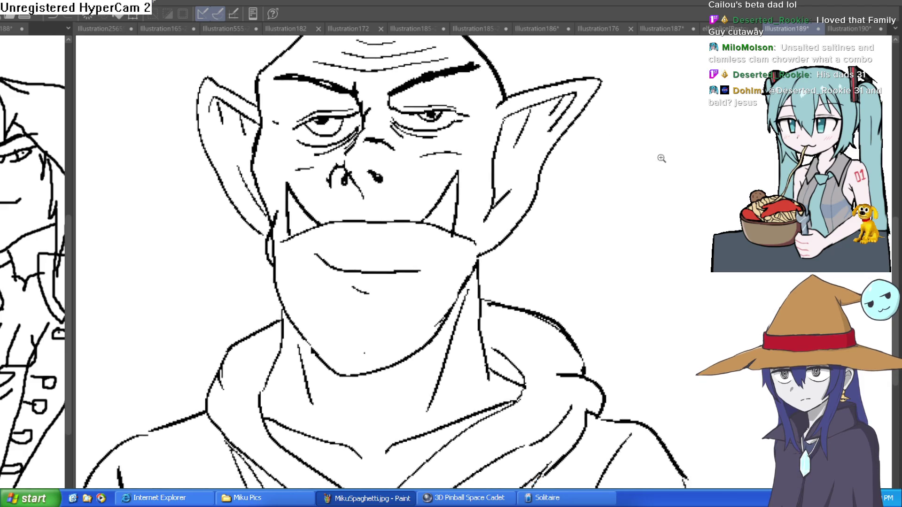
scroll(628, 184, "down", 3)
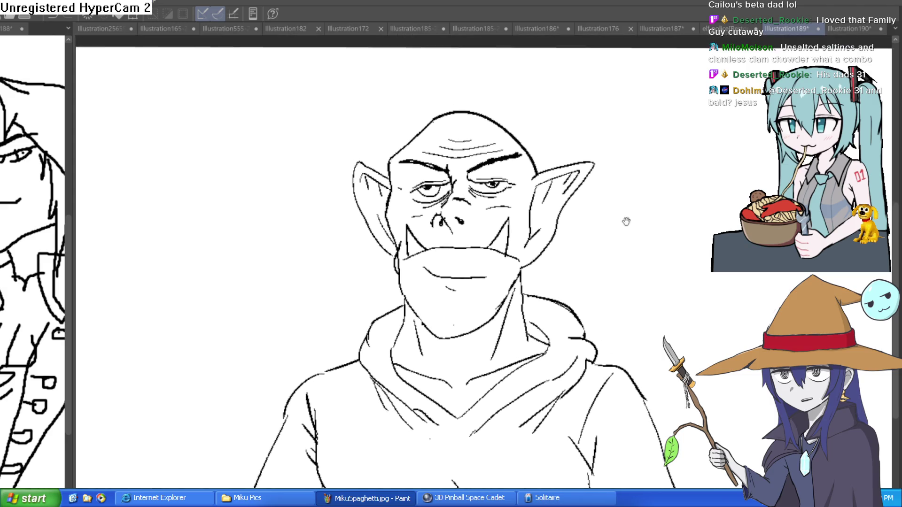
scroll(631, 226, "up", 6)
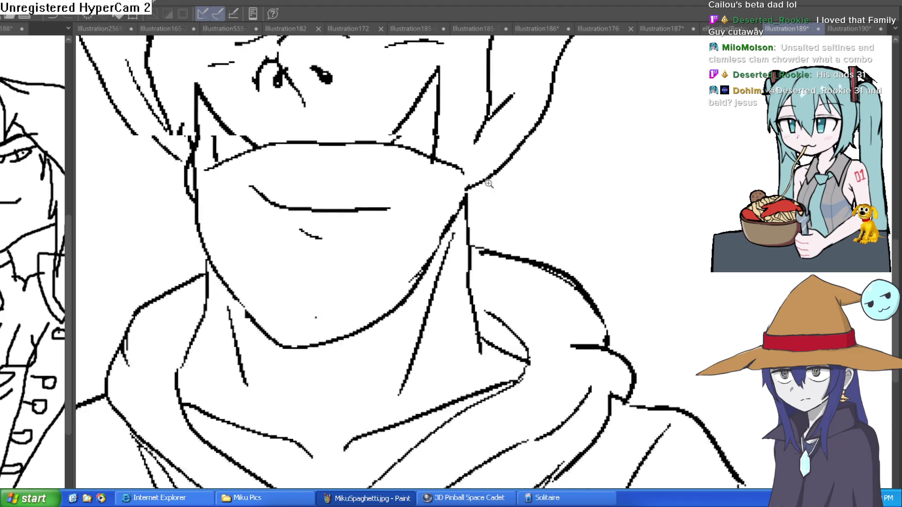
scroll(471, 198, "up", 3)
scroll(471, 207, "down", 2)
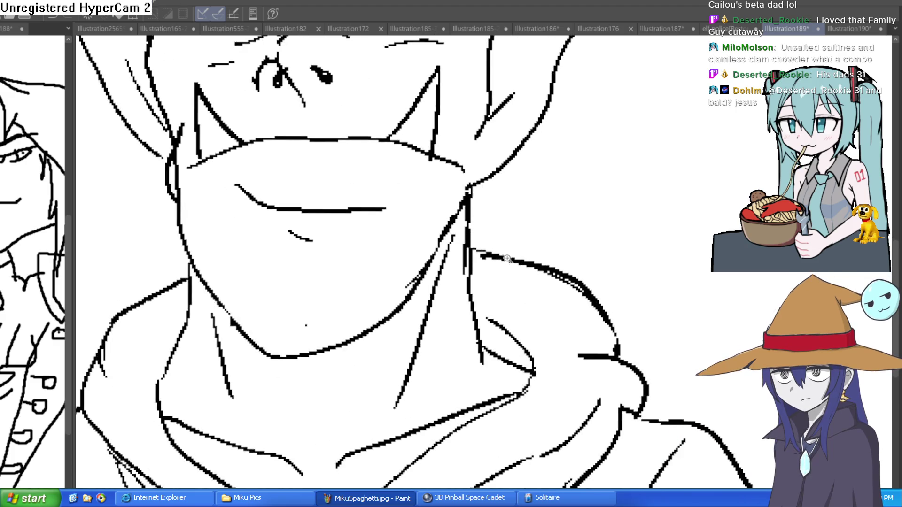
scroll(507, 254, "down", 2)
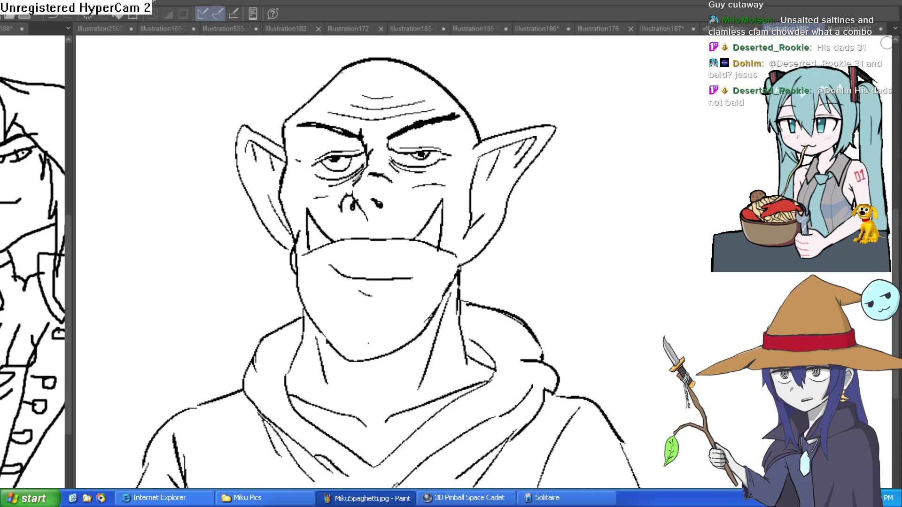
scroll(614, 281, "down", 4)
scroll(634, 196, "down", 2)
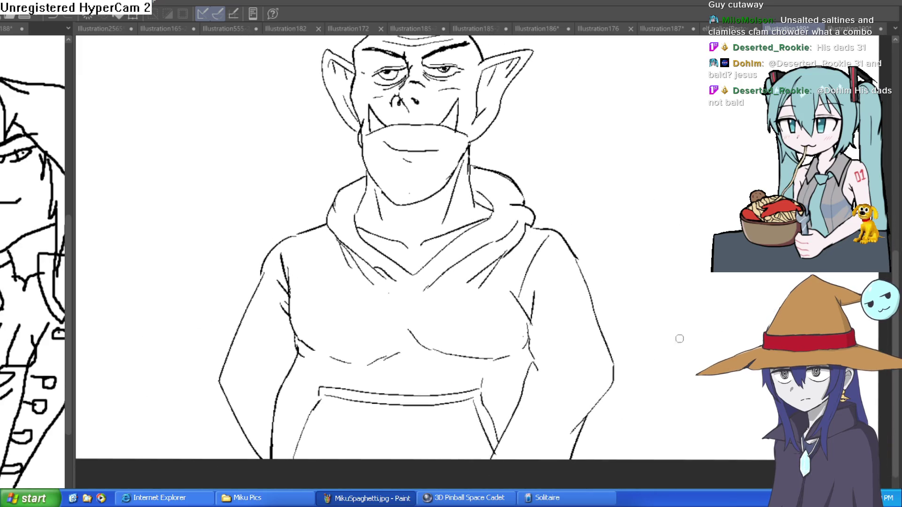
scroll(386, 413, "up", 3)
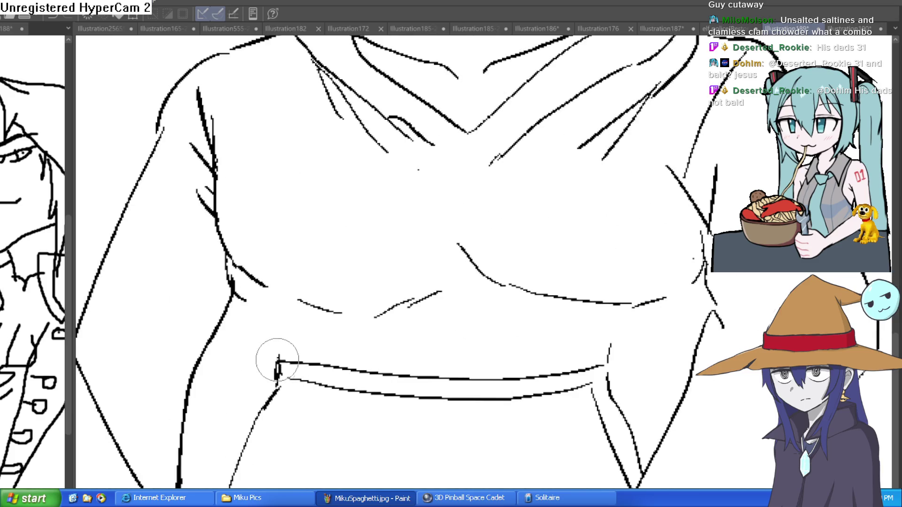
scroll(646, 331, "down", 3)
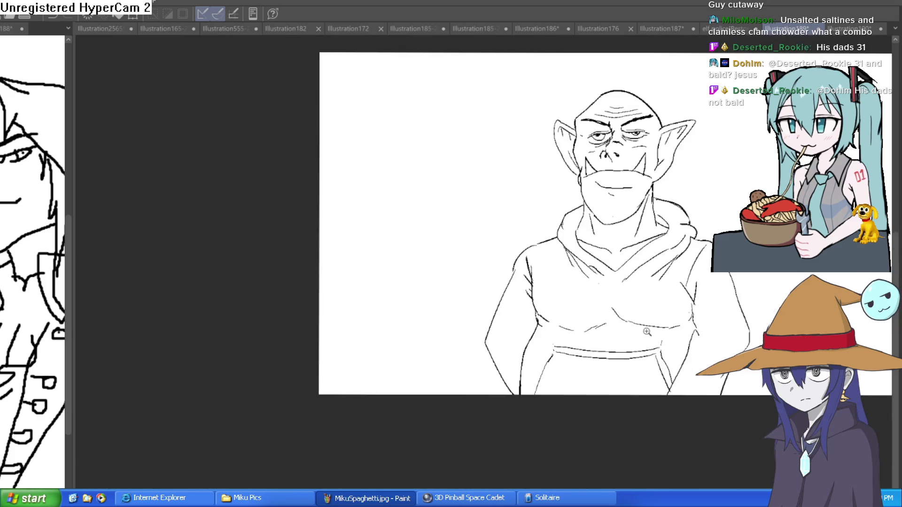
scroll(647, 332, "right", 5)
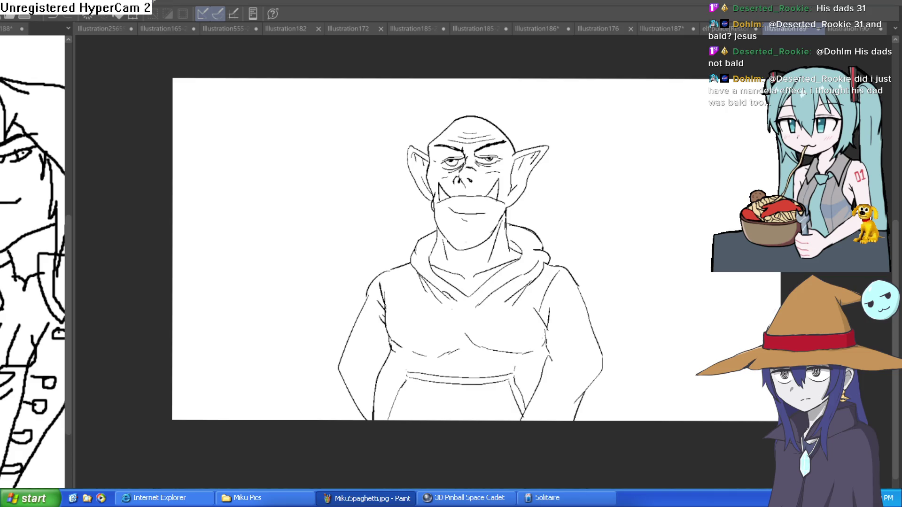
left_click(487, 252)
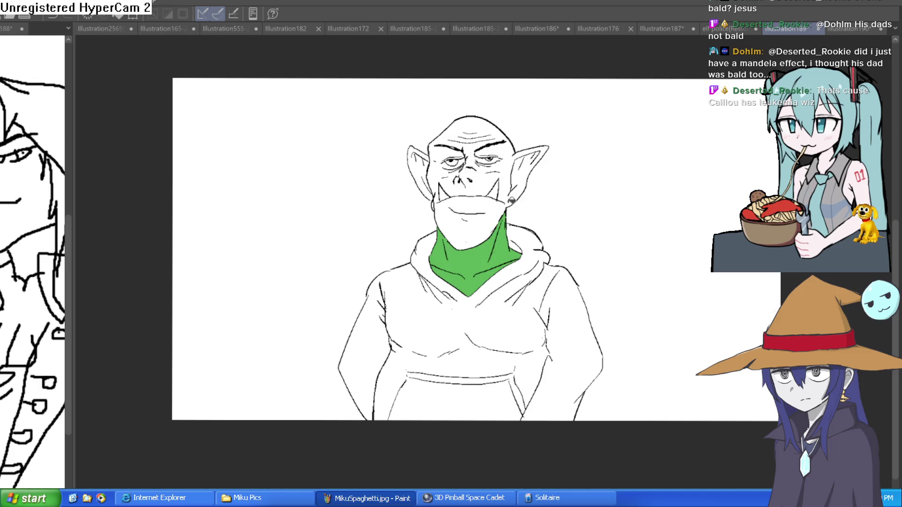
Flat-fill the jaw, head, right ear and left ear with green.
left_click(497, 209)
left_click(493, 172)
scroll(486, 162, "up", 5)
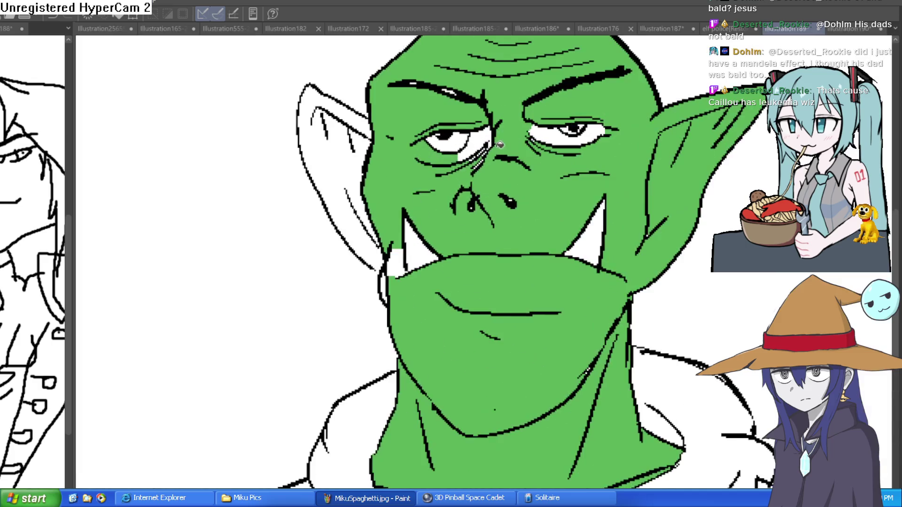
left_click(373, 207)
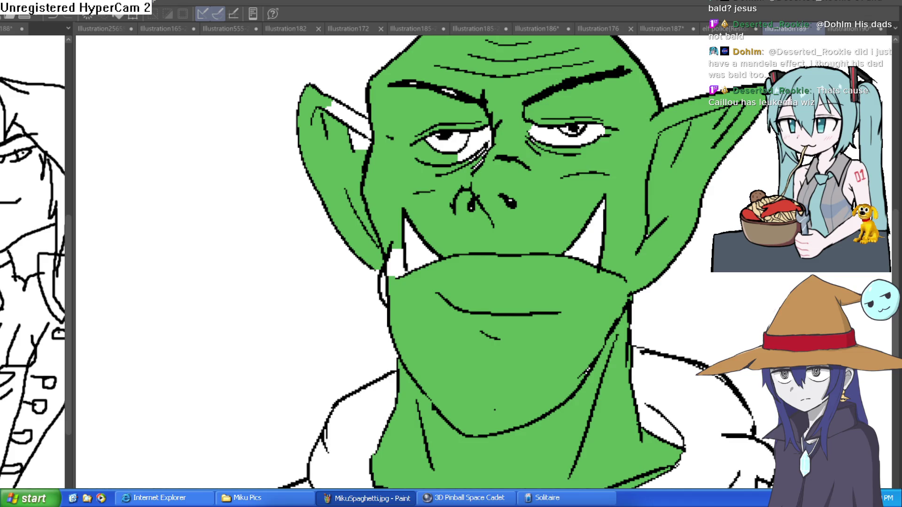
Try a darker green on the jaw and head, then undo both fills.
left_click(532, 295)
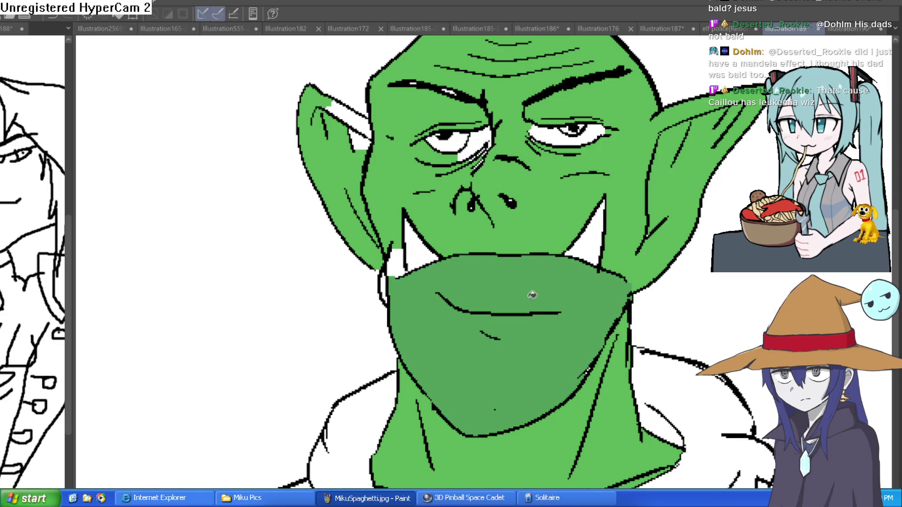
left_click(541, 233)
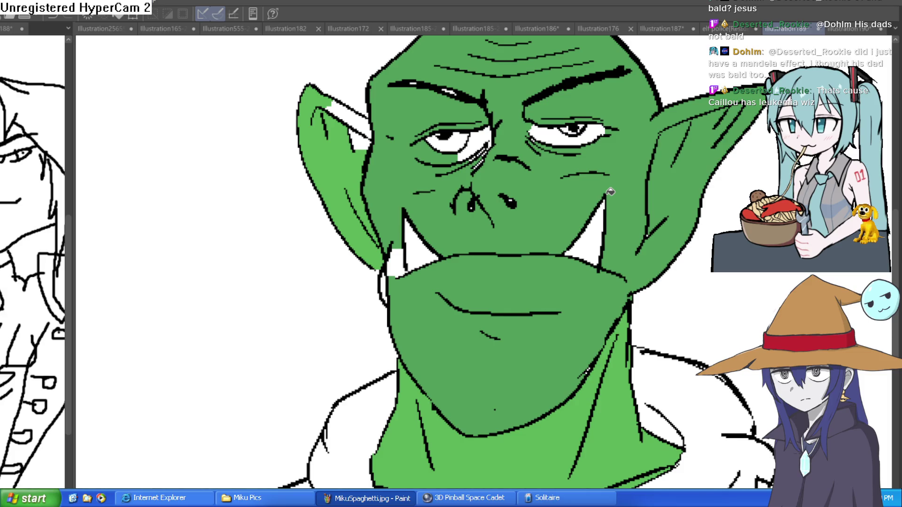
key("ctrl+z")
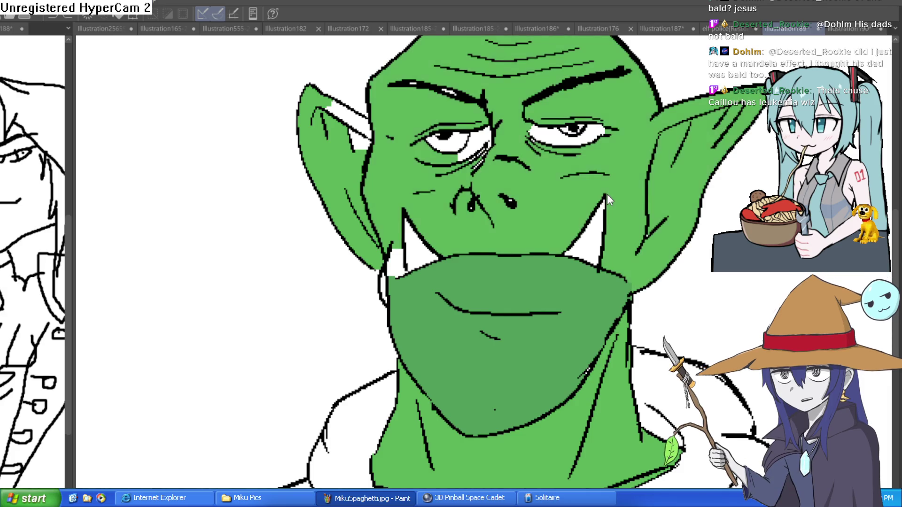
key("ctrl+z")
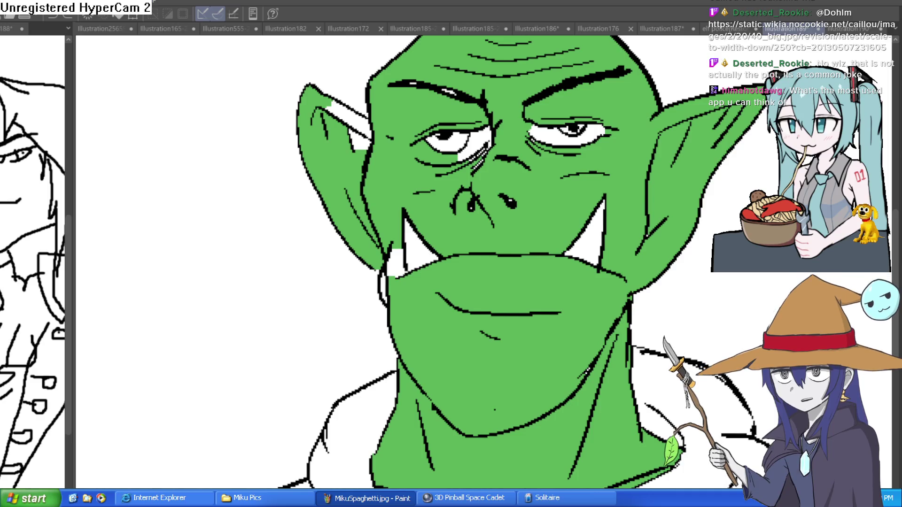
scroll(645, 182, "down", 3)
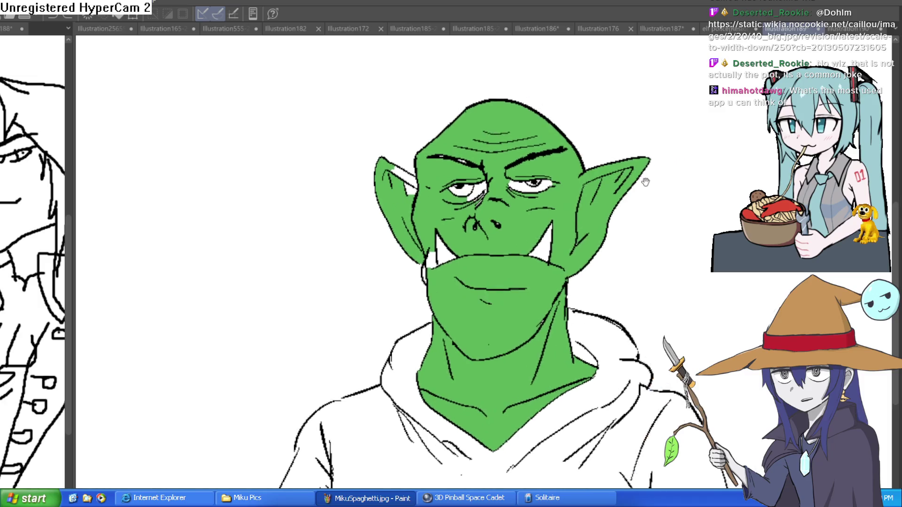
scroll(645, 182, "down", 2)
scroll(645, 182, "up", 4)
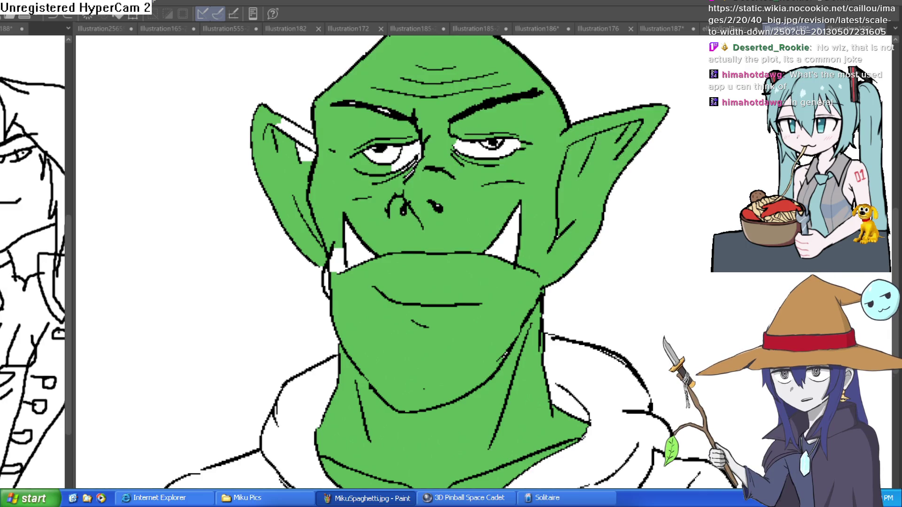
left_click(442, 303)
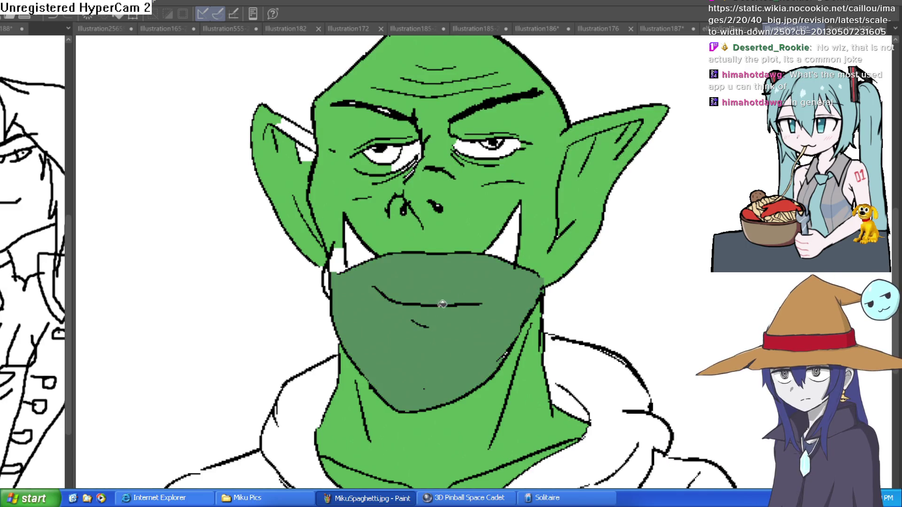
key("ctrl+z")
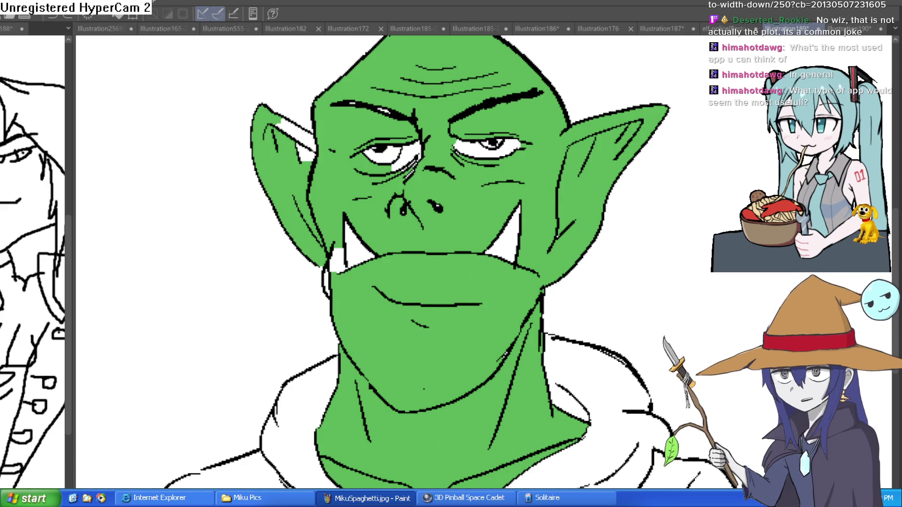
scroll(579, 87, "down", 5)
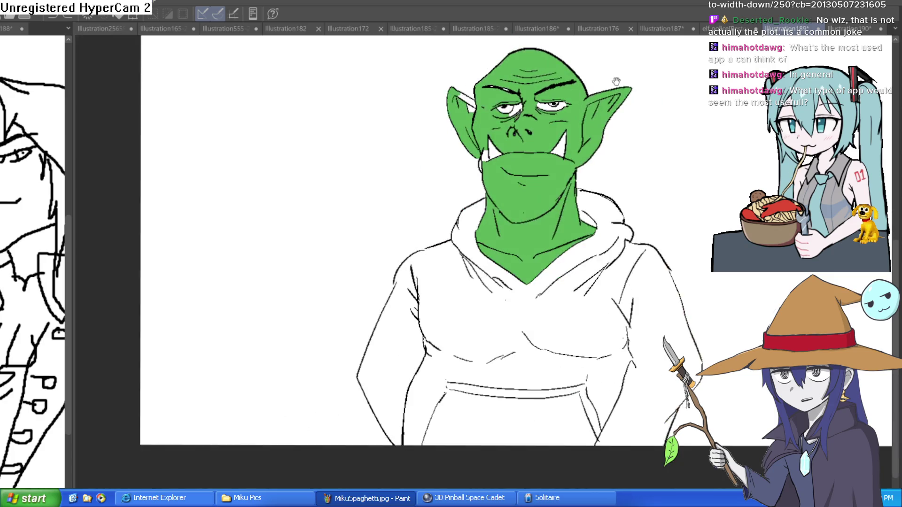
mouse_move(485, 206)
left_mouse_down()
mouse_move(493, 180)
mouse_move(519, 156)
left_mouse_up()
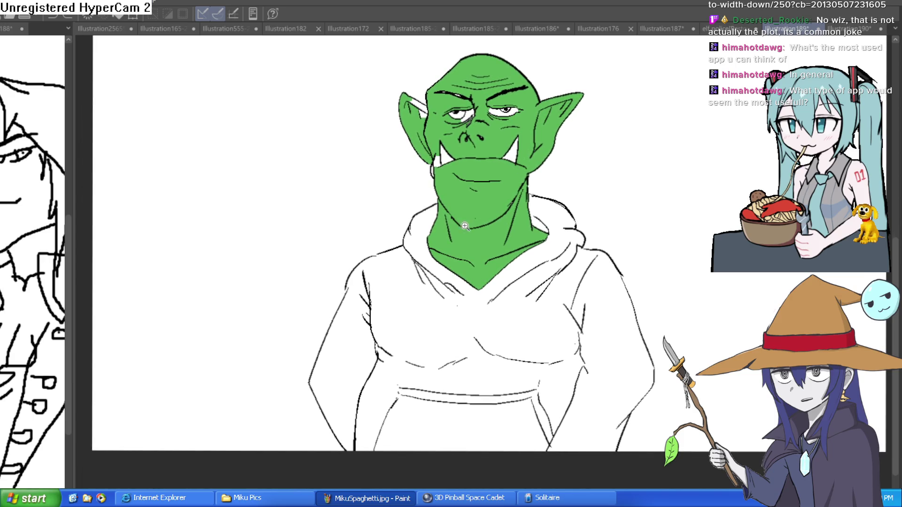
scroll(465, 226, "up", 2)
scroll(492, 209, "down", 1)
scroll(498, 223, "up", 1)
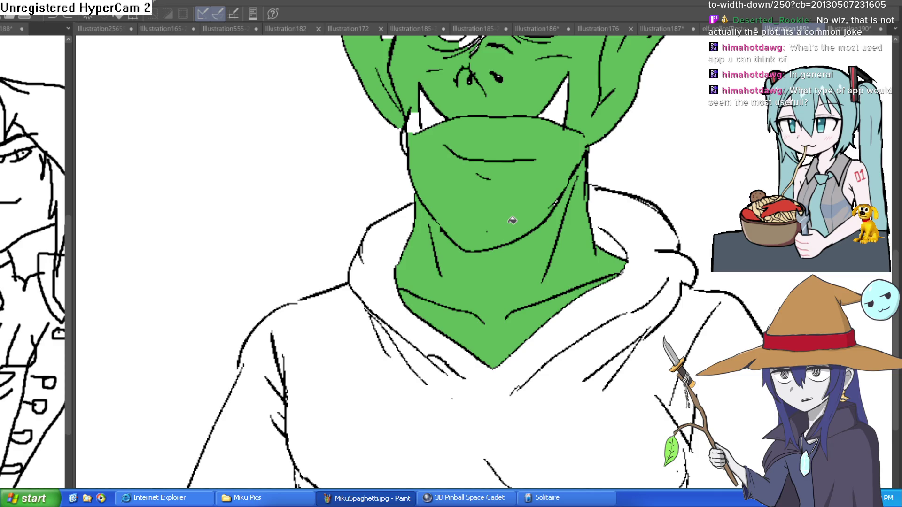
scroll(584, 274, "down", 2)
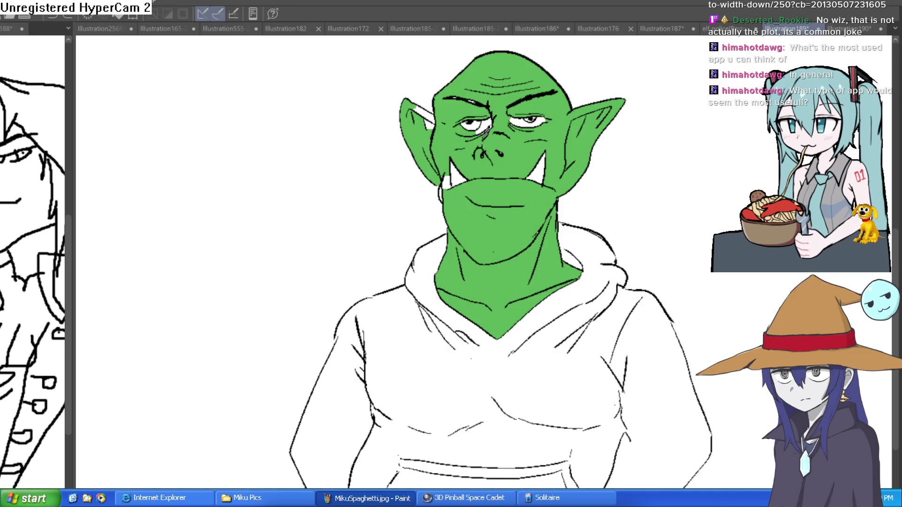
left_click(492, 279)
Recolour the jaw, head and both ears lighter green, then paint the left eye's white.
left_click(512, 242)
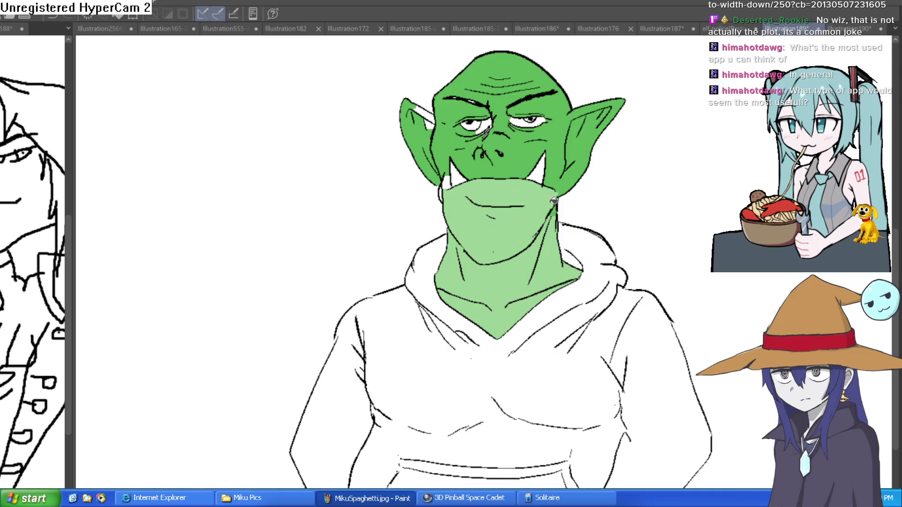
left_click(566, 164)
left_click(427, 141)
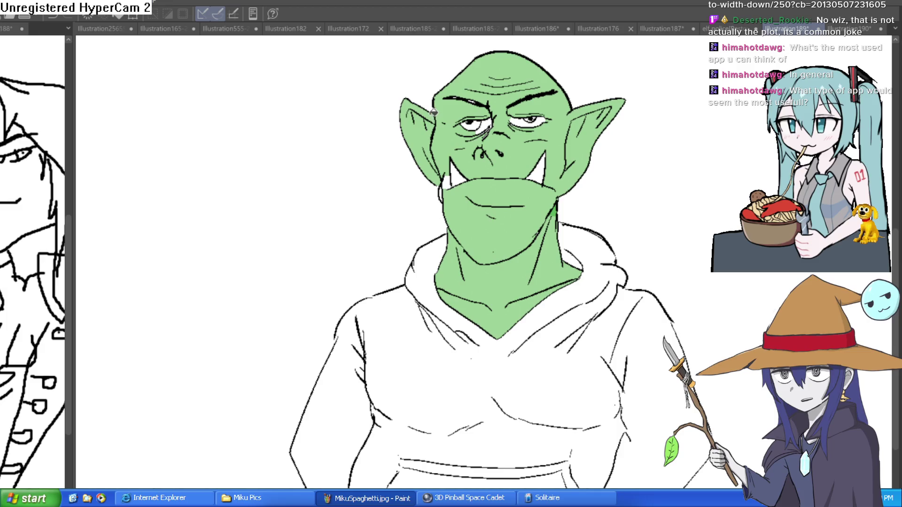
scroll(469, 127, "up", 5)
mouse_move(456, 148)
left_mouse_down()
mouse_move(429, 137)
mouse_move(447, 133)
mouse_move(443, 120)
mouse_move(470, 124)
left_mouse_up()
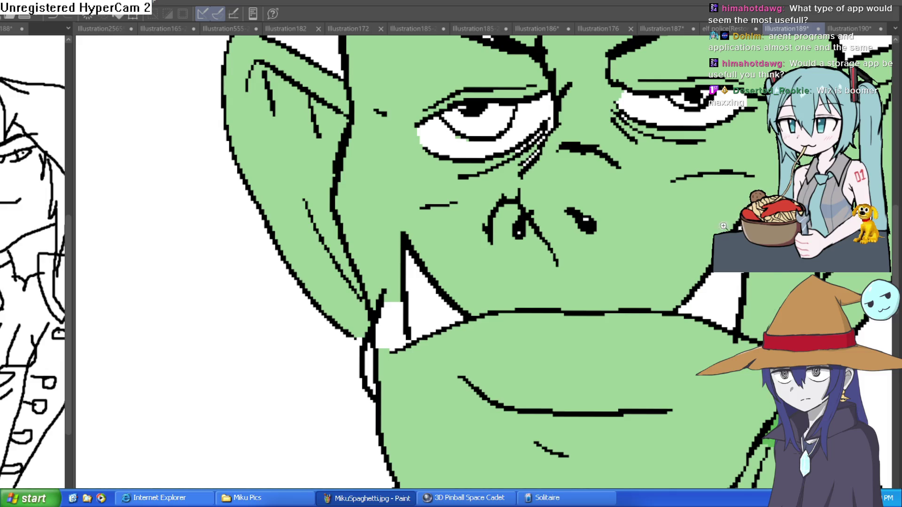
Paint the outer corner of the left eye white.
key("ctrl+minus")
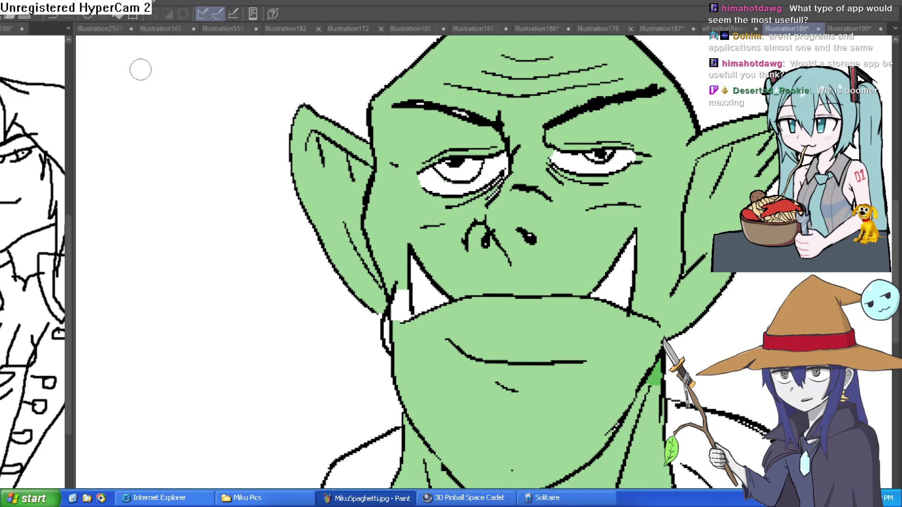
scroll(482, 176, "up", 5)
mouse_move(574, 170)
left_mouse_down()
mouse_move(584, 101)
mouse_move(554, 198)
left_mouse_up()
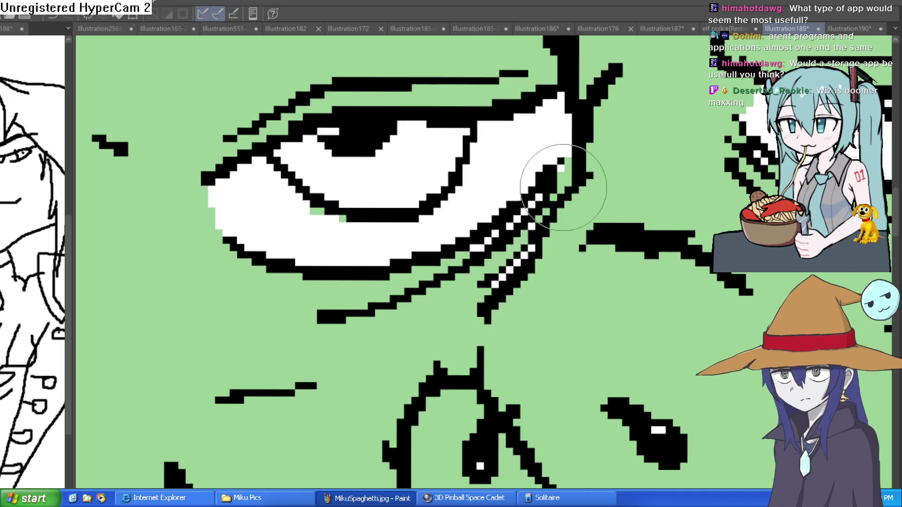
Redraw the black wrinkle lines beside the eye with the pen.
mouse_move(564, 161)
left_mouse_down()
mouse_move(494, 263)
mouse_move(484, 221)
left_mouse_up()
key("bracketright")
key("bracketright")
key("bracketright")
scroll(345, 220, "down", 5)
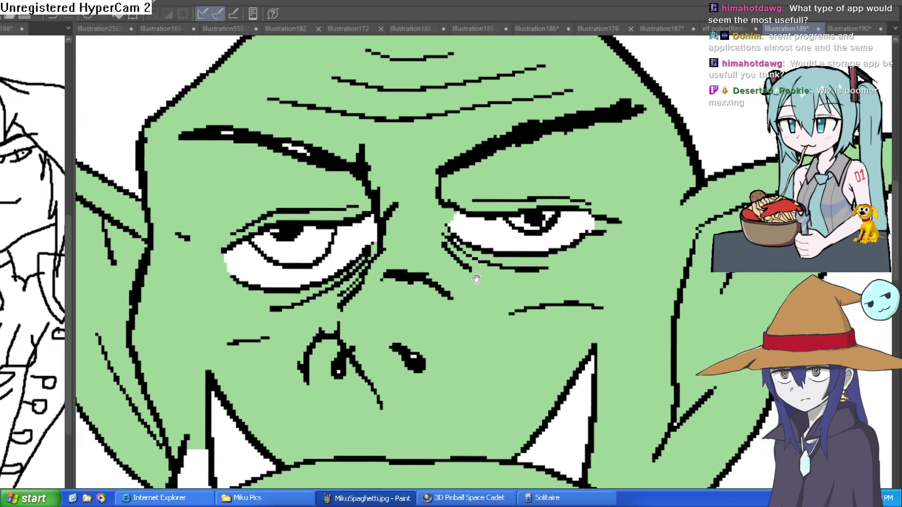
scroll(508, 280, "up", 2)
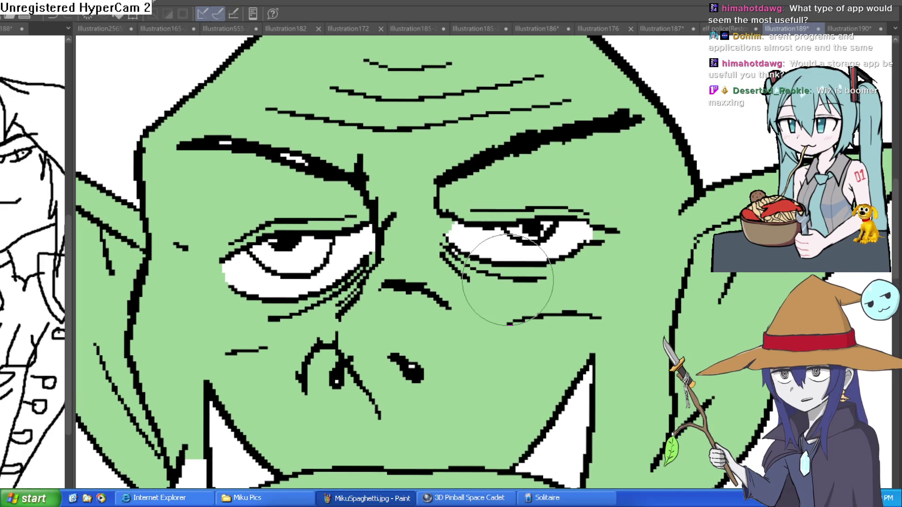
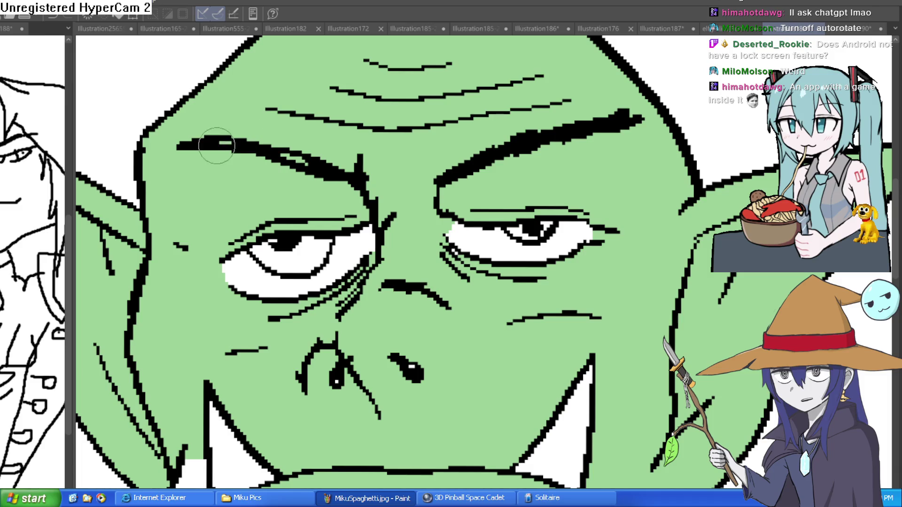
Frame the orc's head and try a dark grey hoodie fill, then undo it.
scroll(516, 176, "down", 3)
left_click_drag(516, 176, 437, 162)
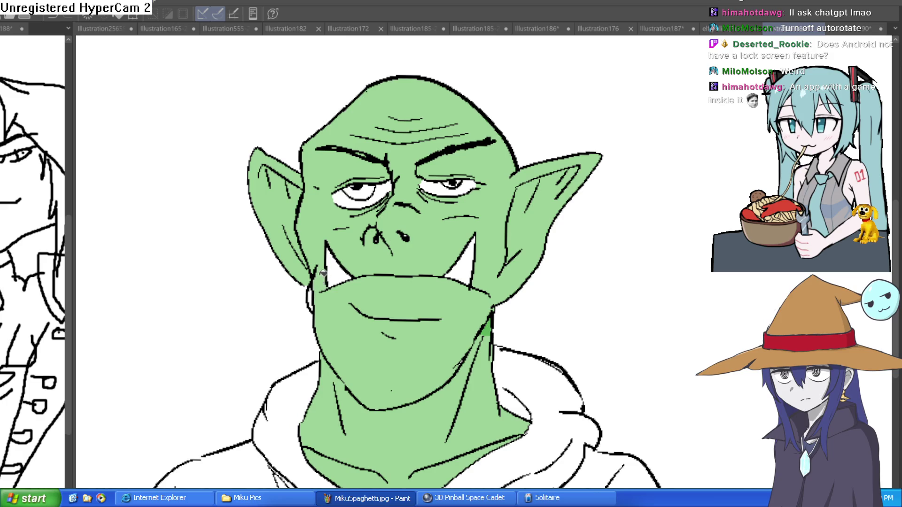
left_click_drag(577, 285, 575, 281)
scroll(575, 281, "down", 2)
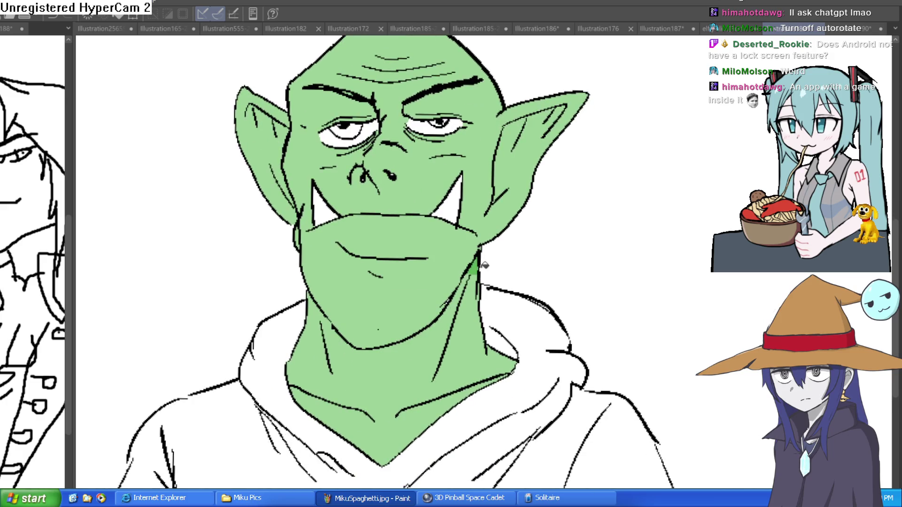
scroll(555, 256, "down", 2)
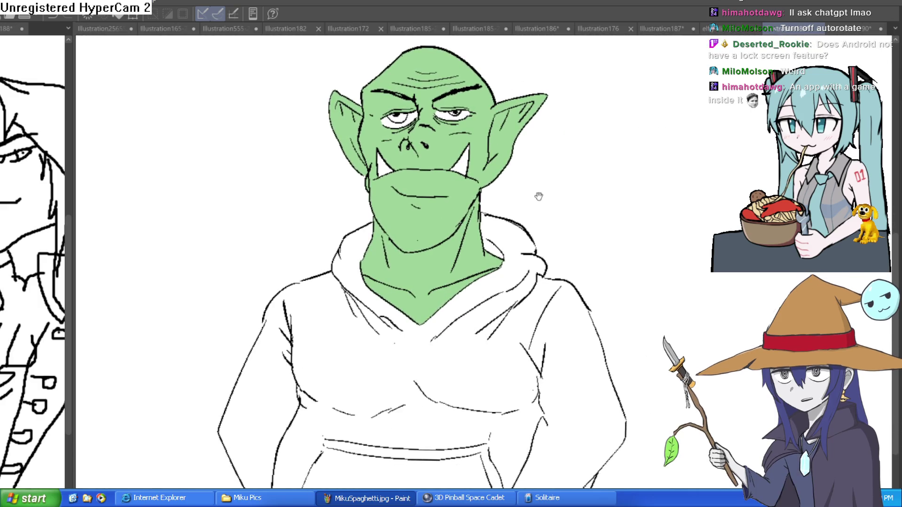
scroll(536, 207, "up", 1)
scroll(549, 176, "down", 1)
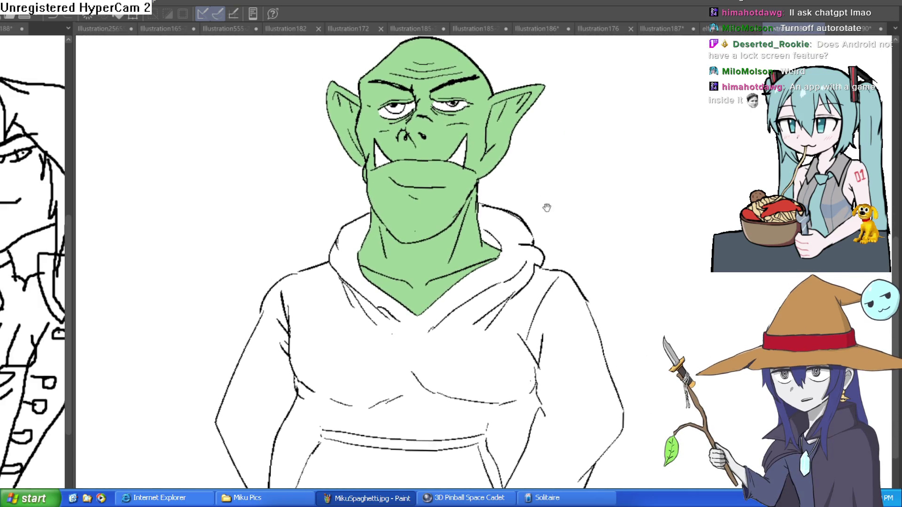
scroll(547, 192, "down", 1)
scroll(550, 222, "down", 1)
scroll(549, 220, "up", 2)
scroll(547, 295, "down", 1)
scroll(487, 263, "up", 1)
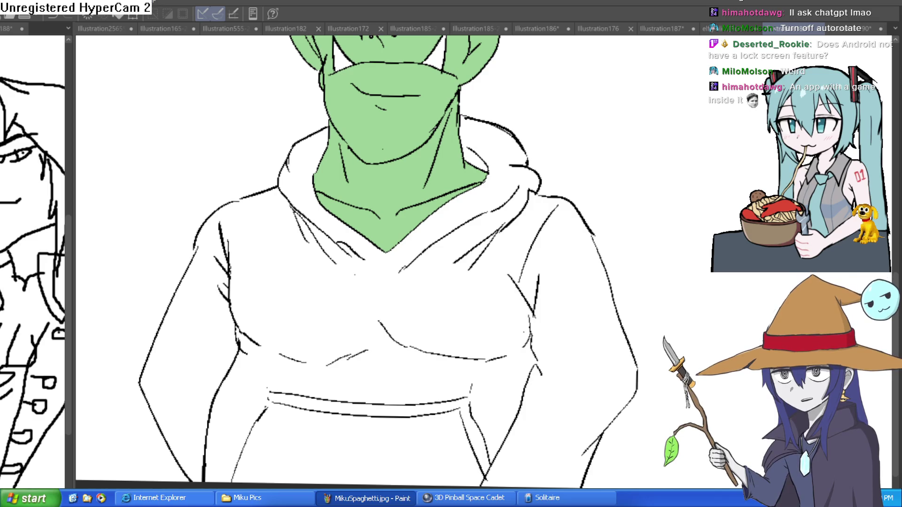
scroll(559, 169, "down", 4)
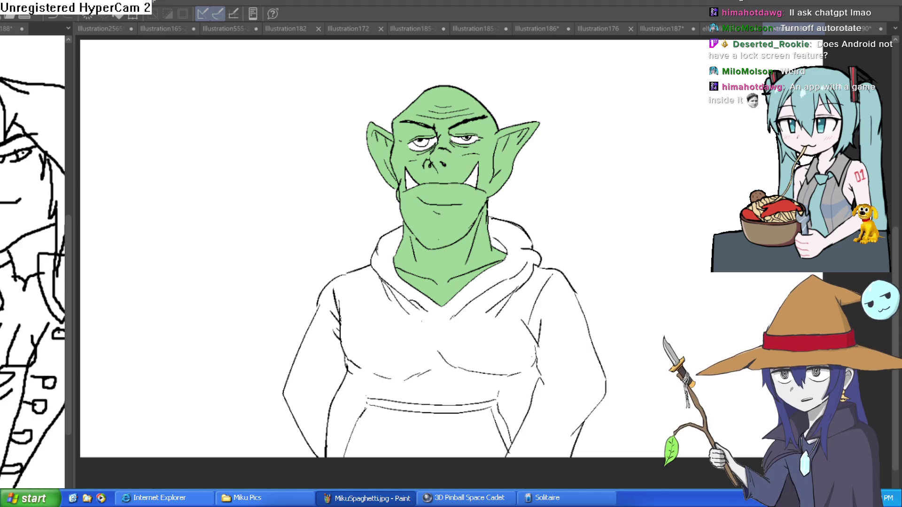
left_click(464, 336)
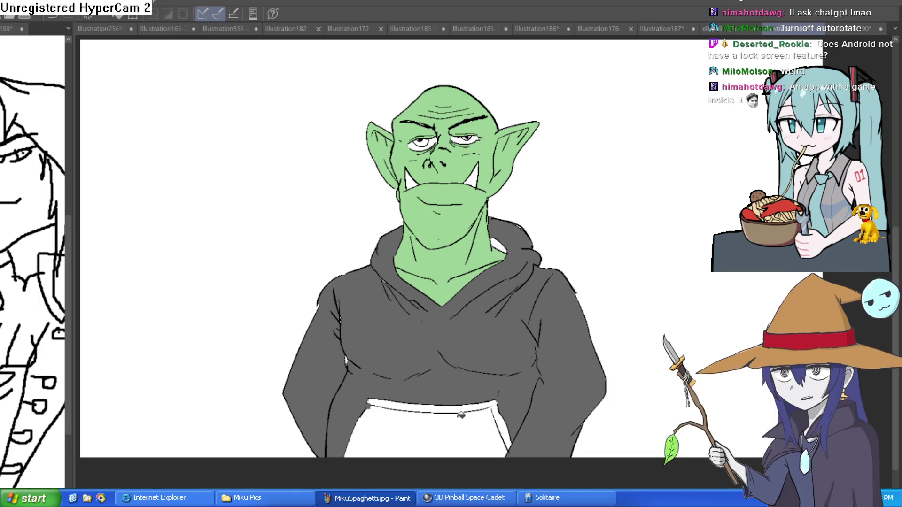
key("ctrl+z")
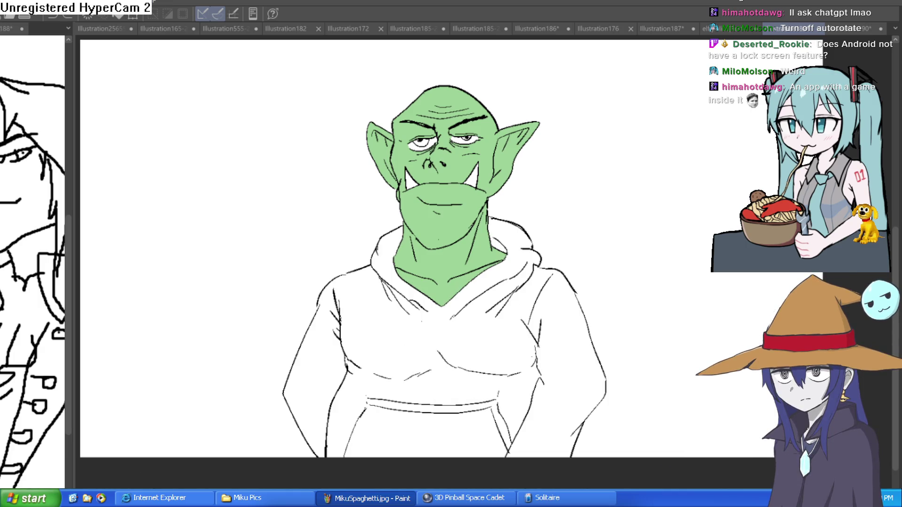
Fill the hoodie purple, then recolour the hoodie and pocket edge orange.
left_click(456, 414)
left_click(466, 375)
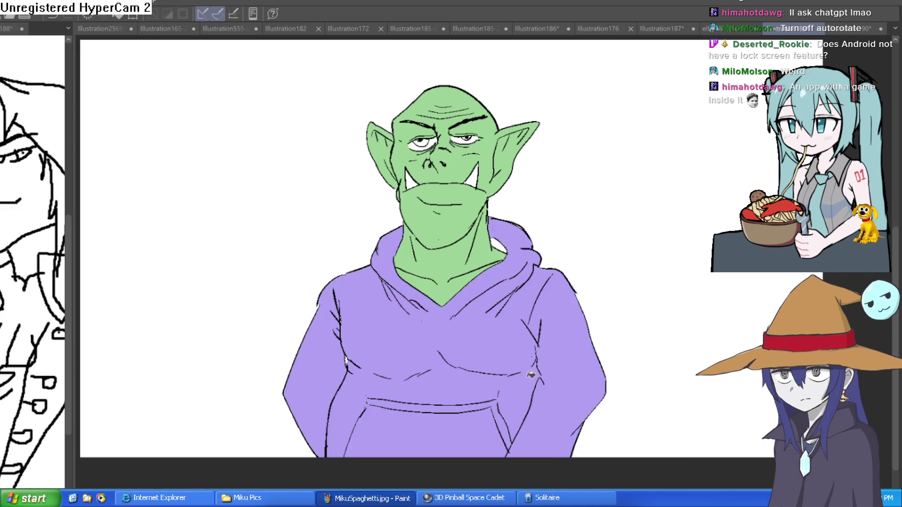
left_click(343, 355)
scroll(491, 319, "down", 3)
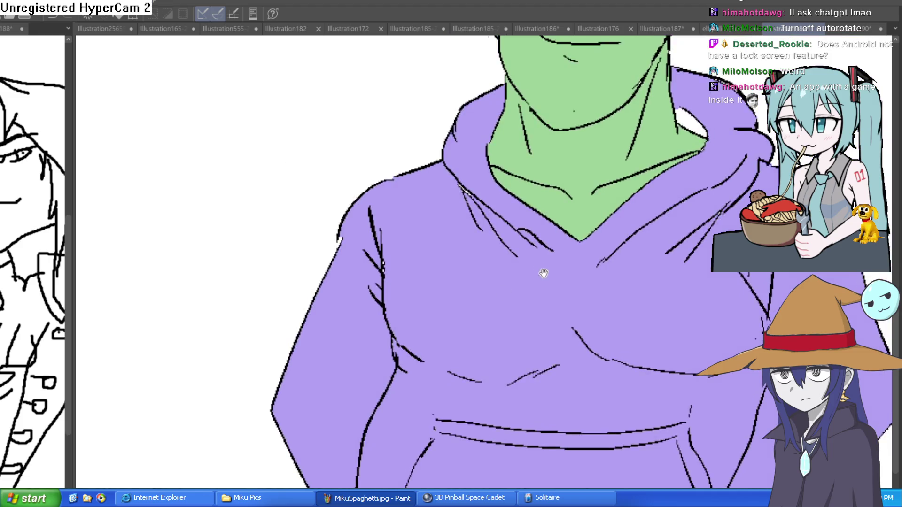
scroll(544, 268, "up", 1)
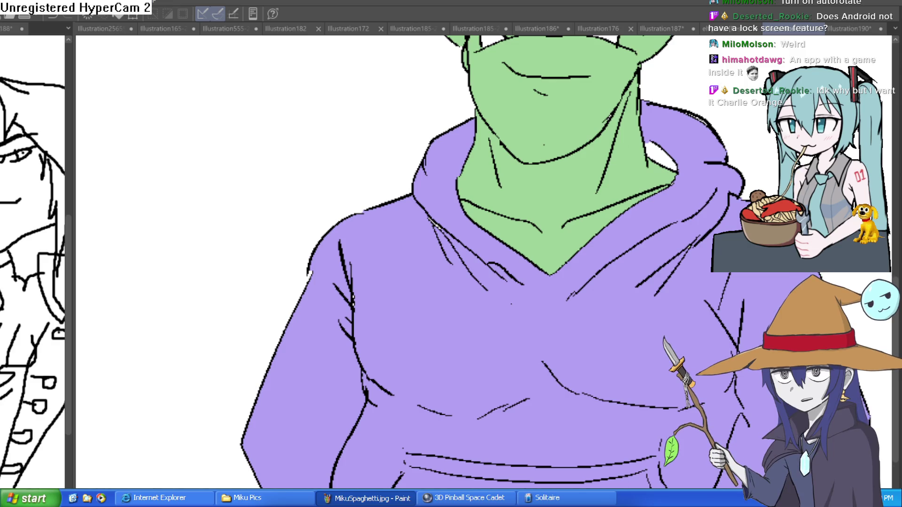
scroll(656, 146, "down", 3)
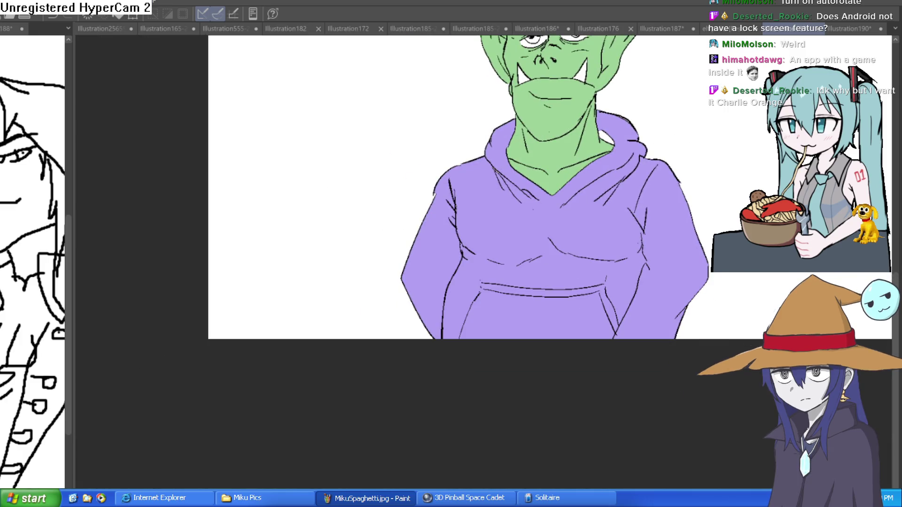
left_click(577, 253)
left_click(542, 290)
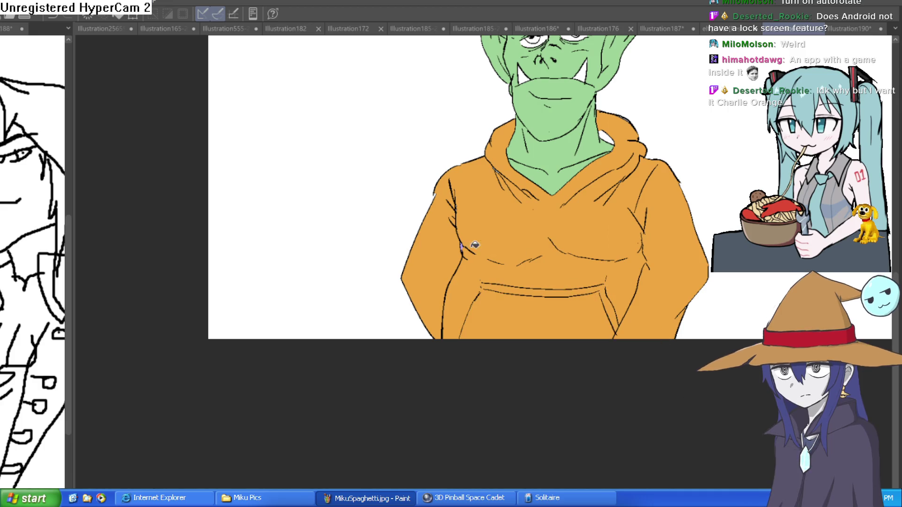
Fill the gap inside the hood's right side brown and zoom out to the whole orc.
scroll(618, 136, "up", 3)
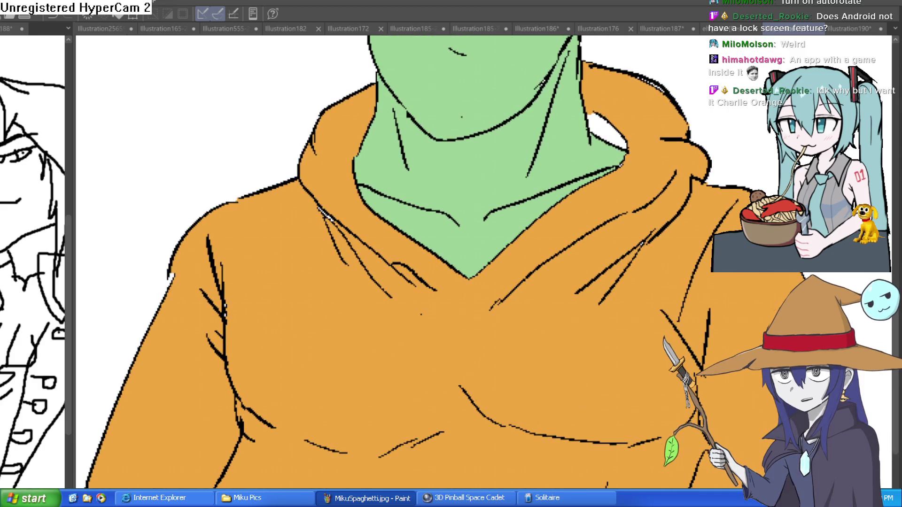
left_click(616, 123)
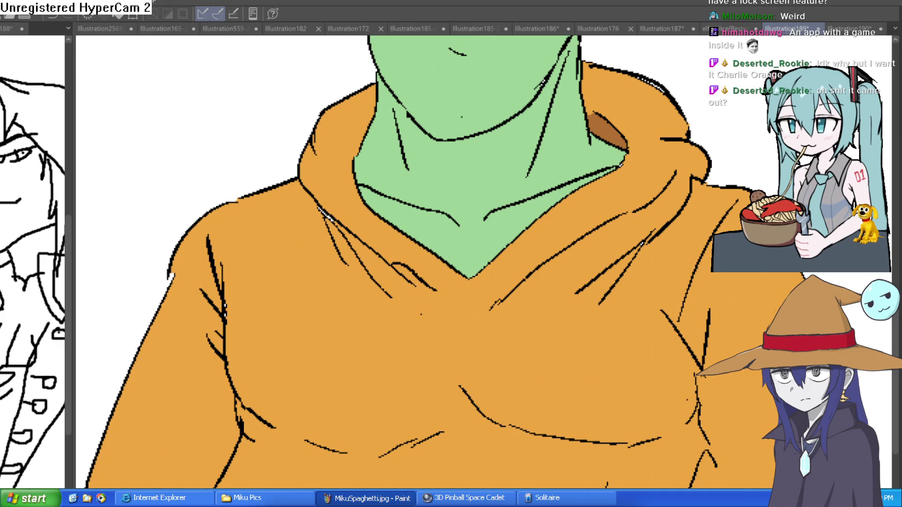
key("ctrl+minus")
key("ctrl+minus")
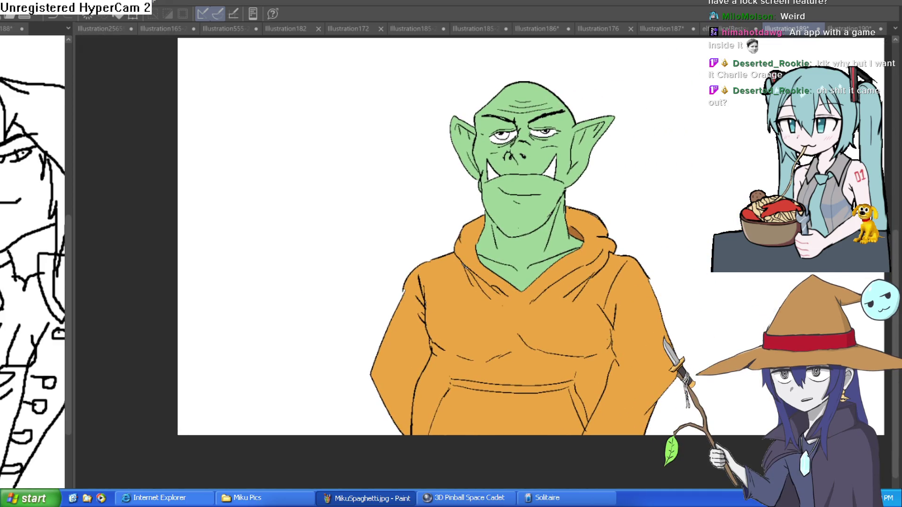
scroll(528, 239, "up", 2)
mouse_move(631, 212)
left_mouse_down()
mouse_move(677, 232)
mouse_move(663, 254)
left_mouse_up()
scroll(678, 215, "down", 2)
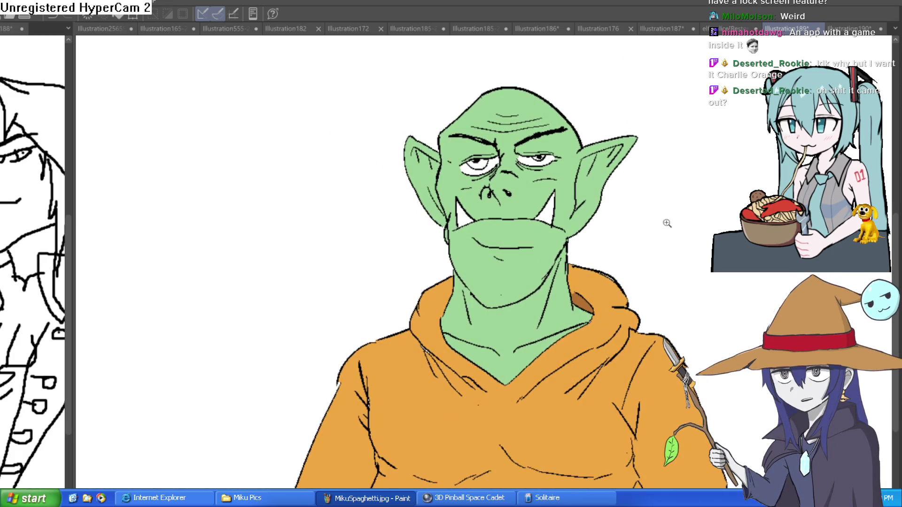
scroll(636, 235, "up", 2)
scroll(641, 236, "down", 1)
scroll(647, 237, "up", 1)
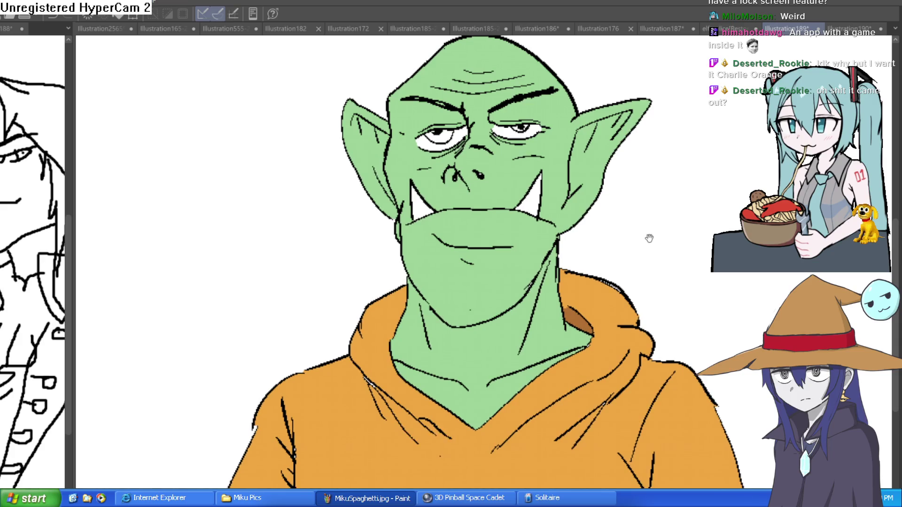
left_click_drag(649, 239, 644, 216)
scroll(630, 204, "down", 2)
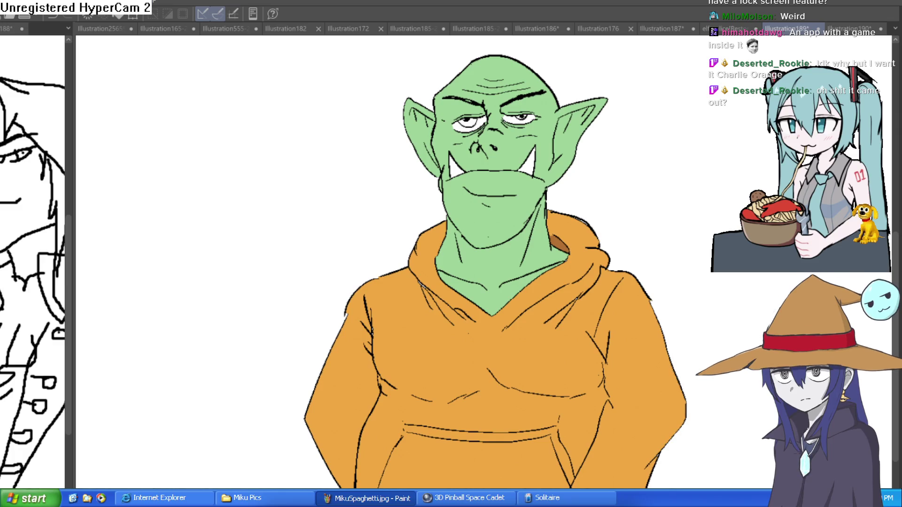
left_click(672, 183)
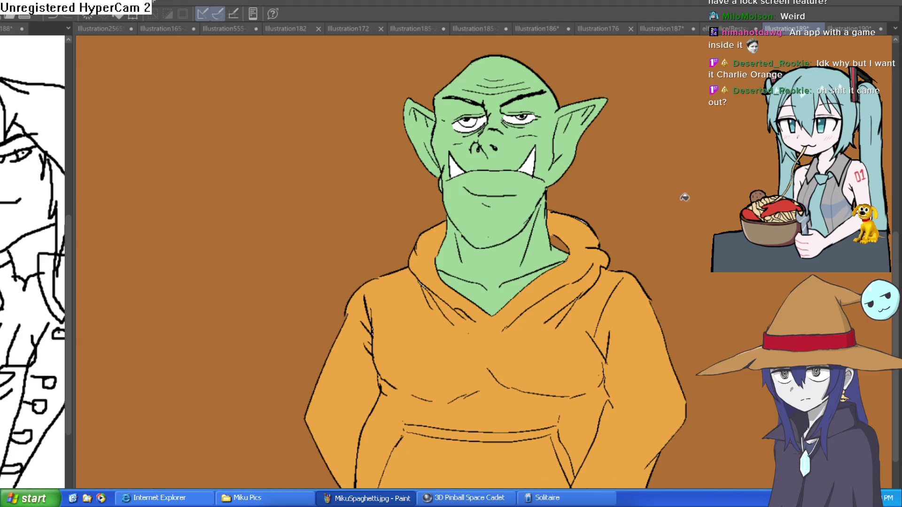
key("ctrl+z")
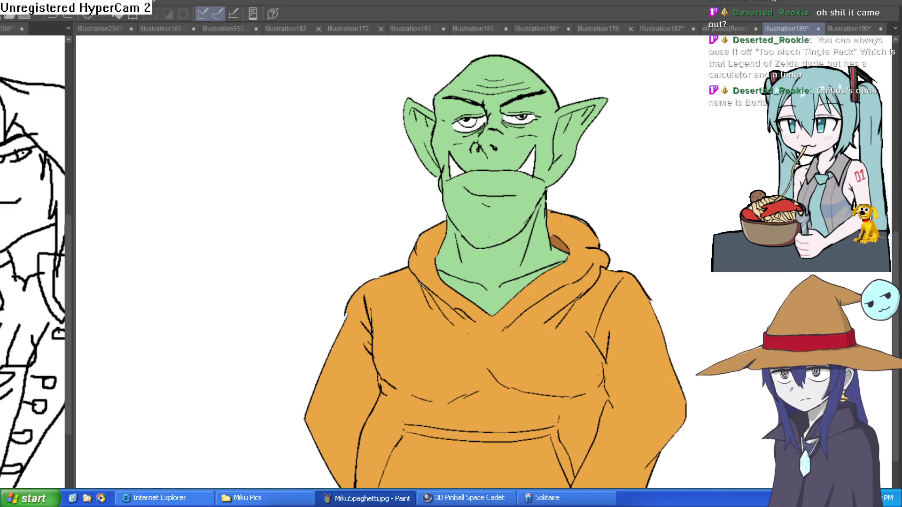
Recolour the hoodie body, pocket and pocket rim red-orange, then tilt the view slightly counter-clockwise.
left_click(473, 358)
left_click(540, 451)
left_click(563, 445)
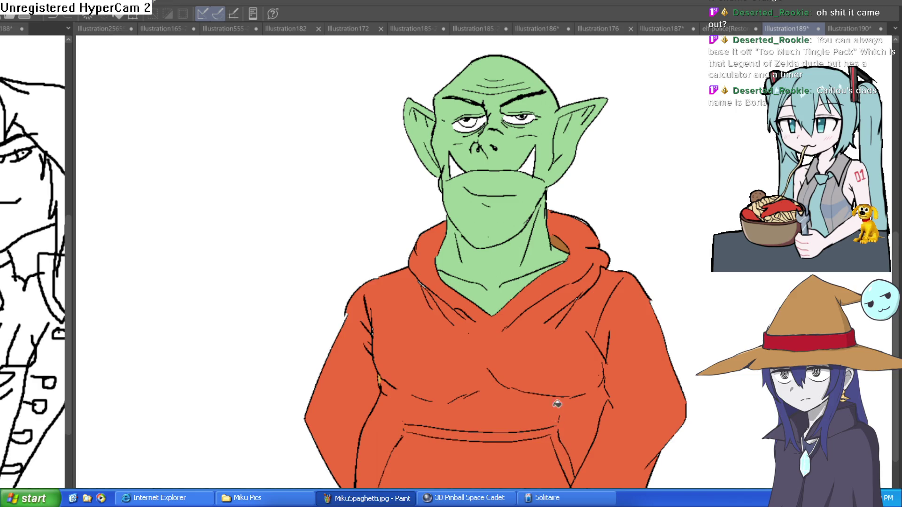
scroll(613, 318, "down", 3)
mouse_move(637, 326)
left_mouse_down()
mouse_move(650, 242)
mouse_move(648, 294)
mouse_move(658, 275)
left_mouse_up()
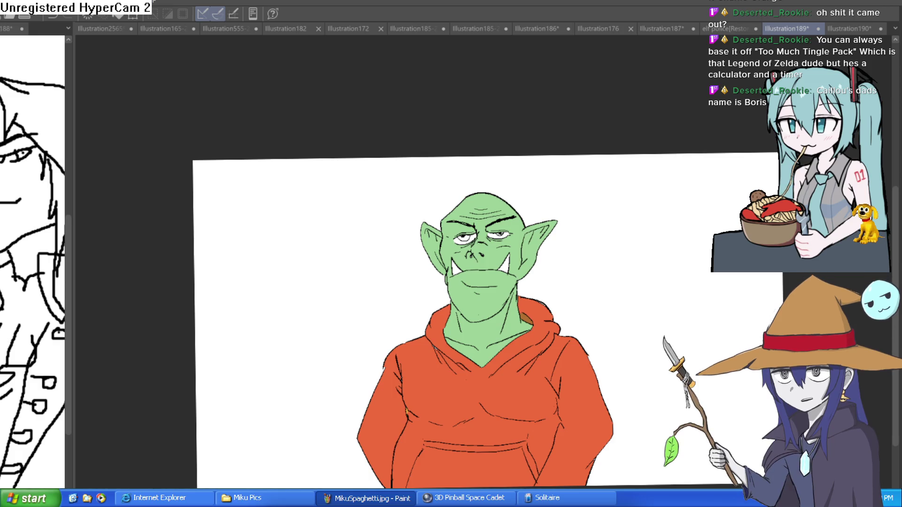
left_click(861, 30)
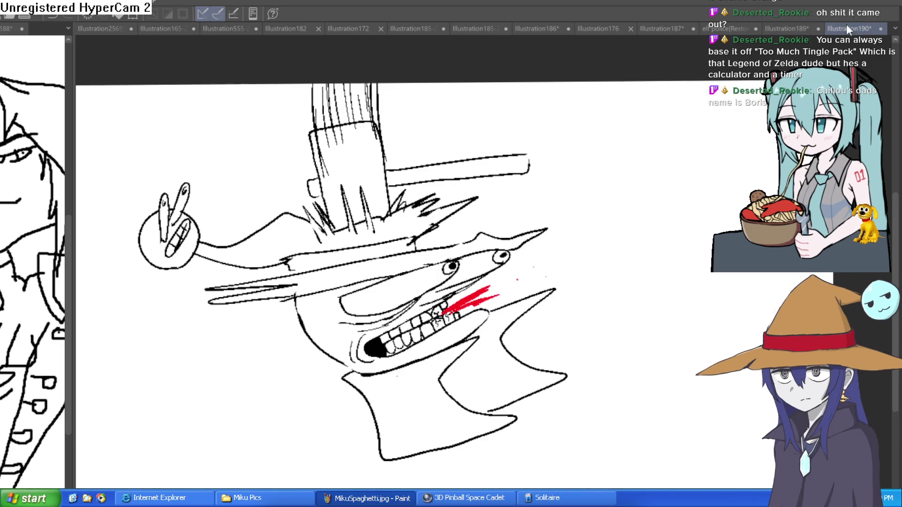
left_click(735, 26)
left_click(654, 31)
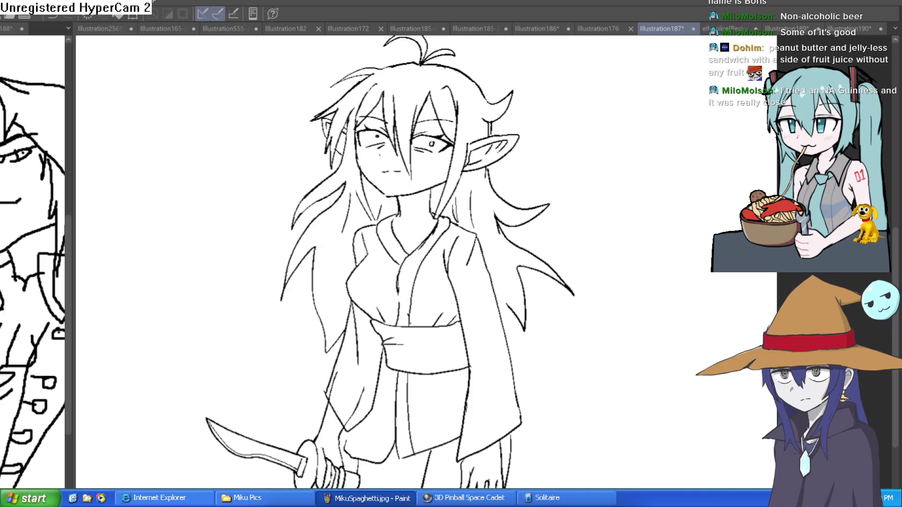
scroll(476, 120, "up", 3)
left_click(505, 114)
key("ctrl+z")
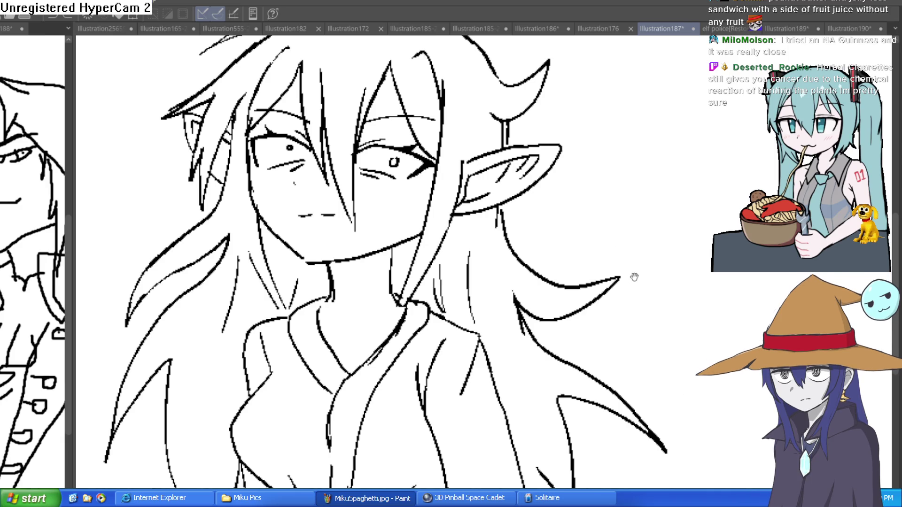
left_click_drag(634, 278, 621, 238)
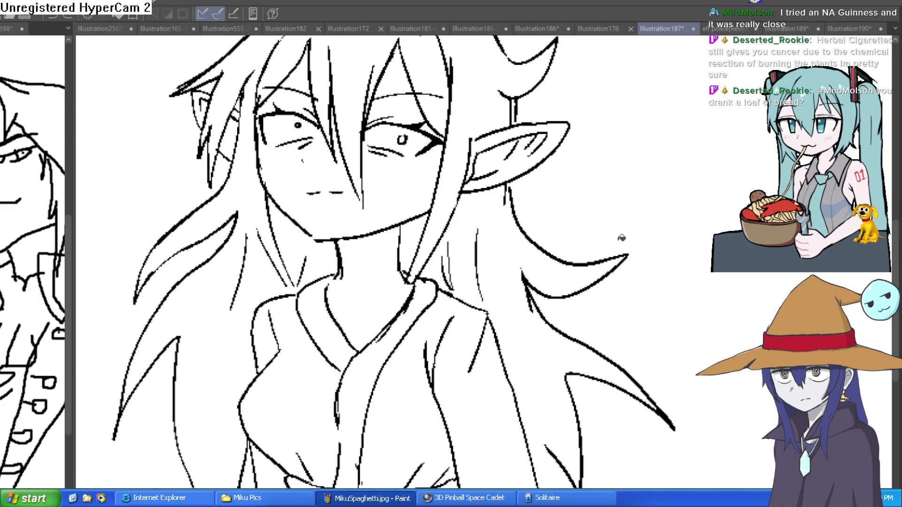
scroll(626, 177, "down", 5)
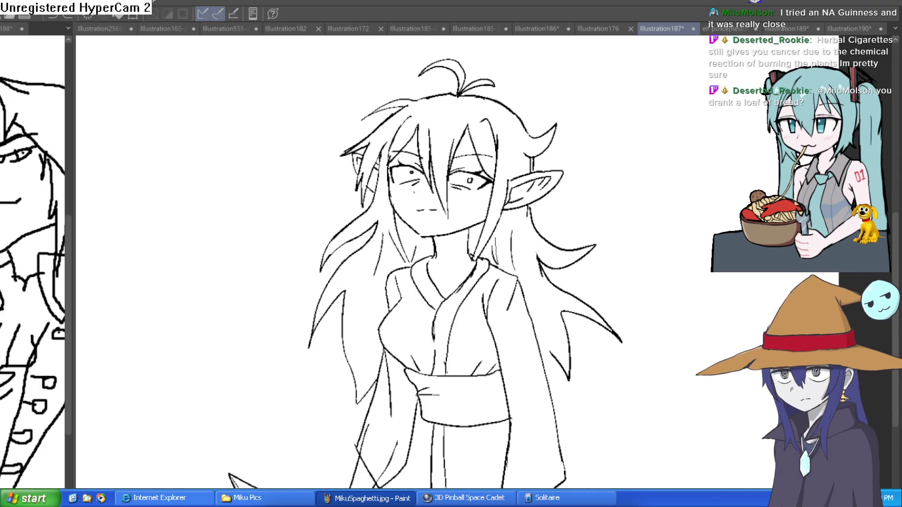
Fill the main hair and small gaps near the eye and ear pink, undoing stray fills.
scroll(446, 115, "up", 3)
left_click(477, 101)
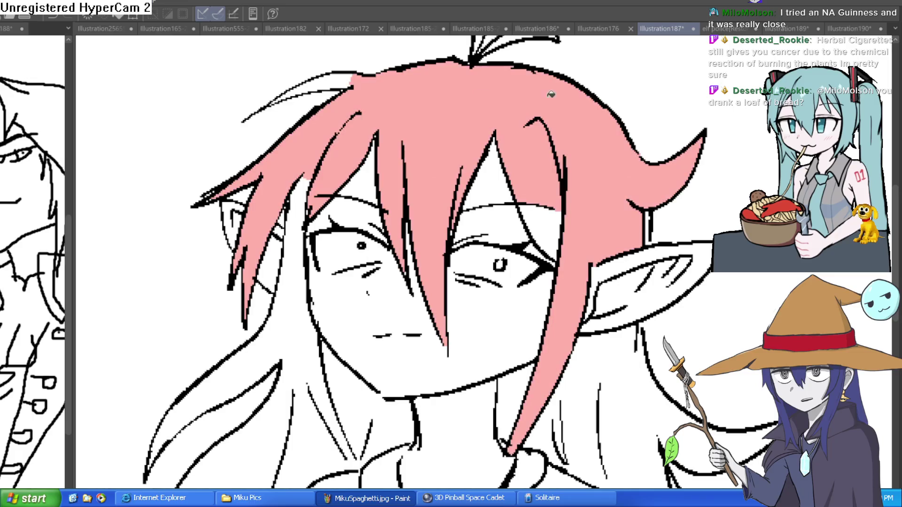
left_click(550, 224)
left_click(621, 375)
key("ctrl+z")
key("ctrl+z")
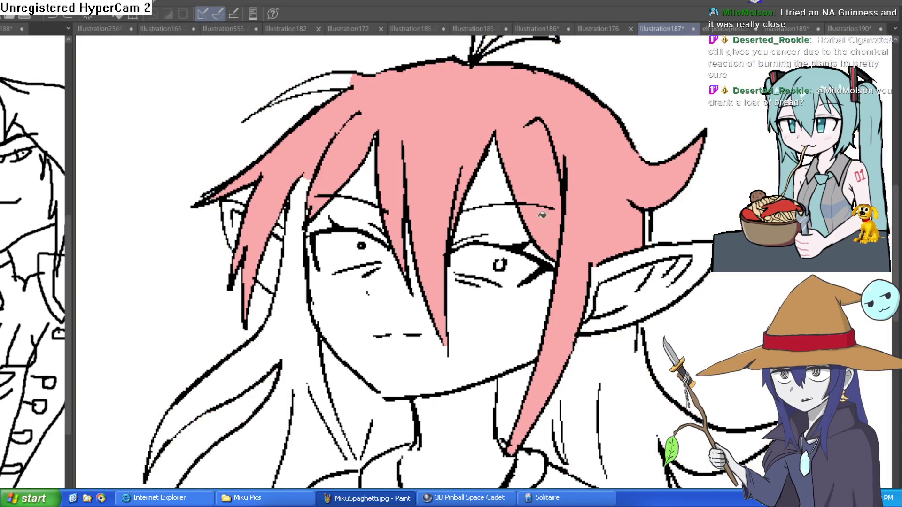
left_click_drag(710, 338, 620, 258)
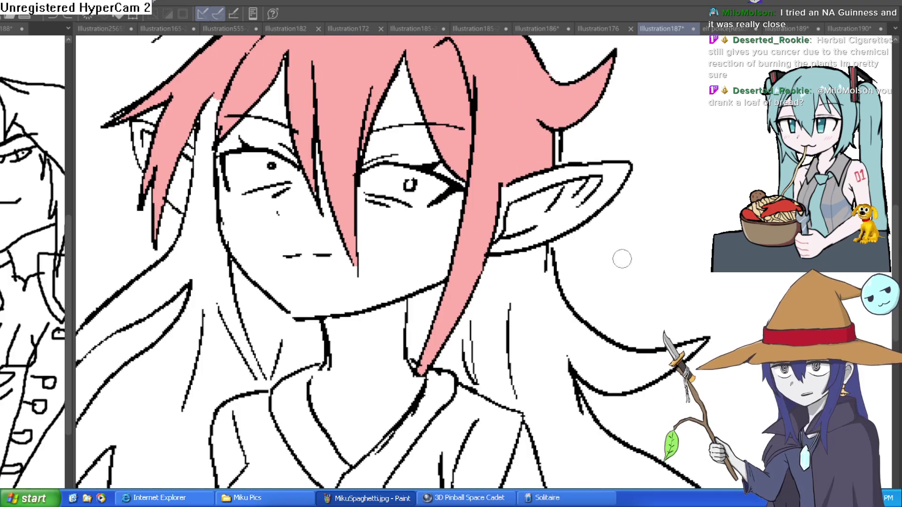
left_click(550, 242)
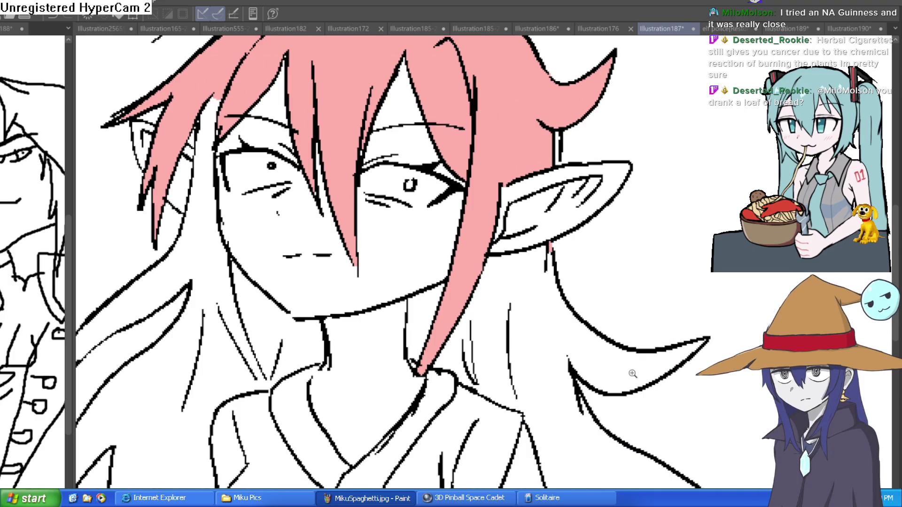
scroll(630, 368, "down", 3)
scroll(614, 446, "up", 3)
left_click_drag(599, 450, 581, 443)
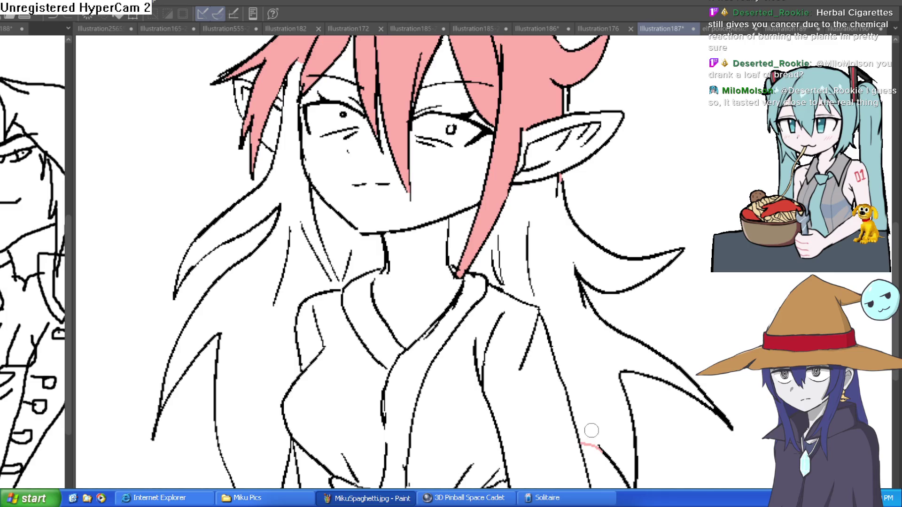
Fill the right and left strands, neck piece, ahoge and upper-left bang pink.
left_click(595, 368)
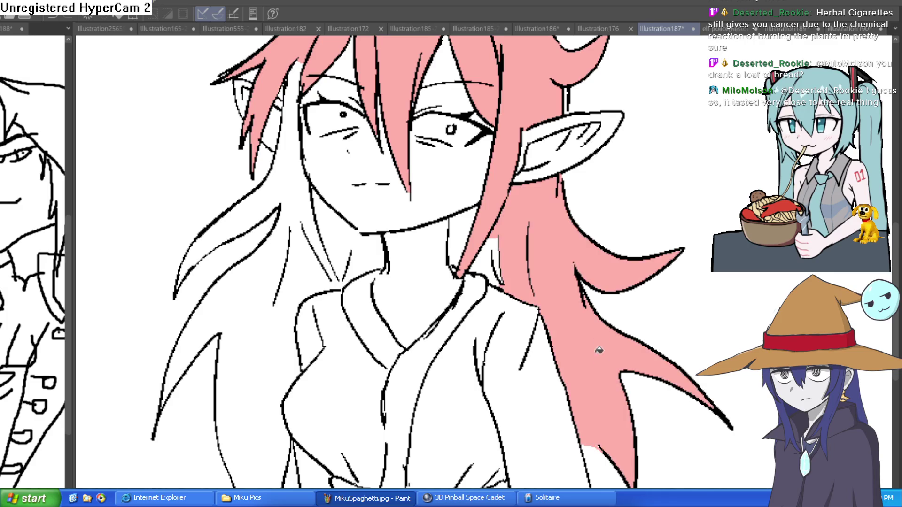
left_click(491, 256)
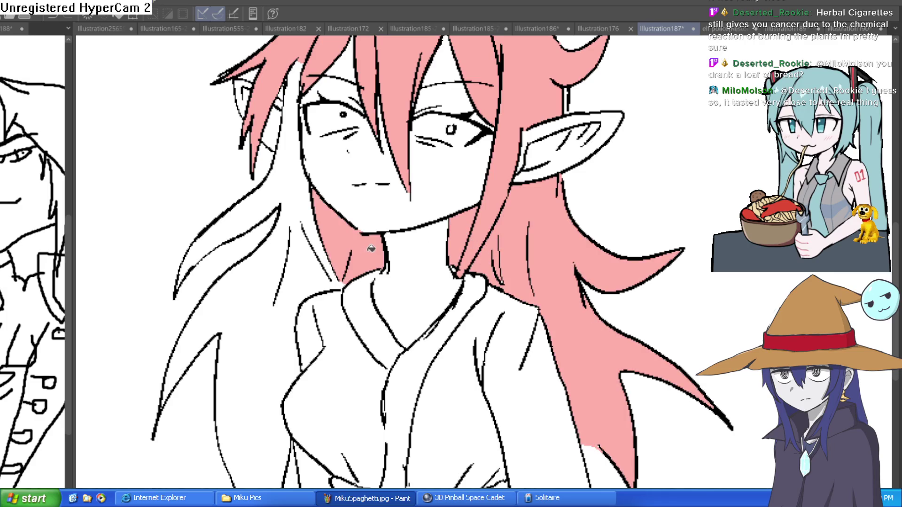
left_click(304, 201)
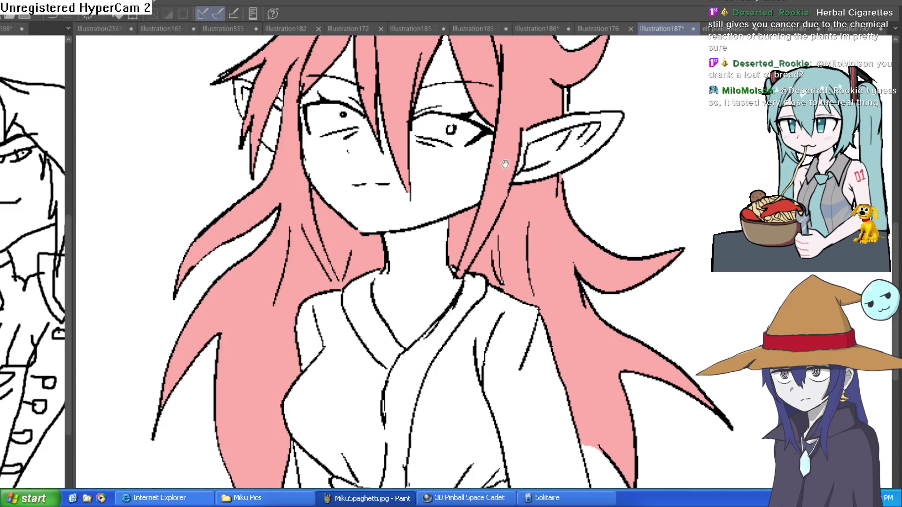
scroll(565, 318, "down", 2)
left_click(505, 86)
left_click(478, 64)
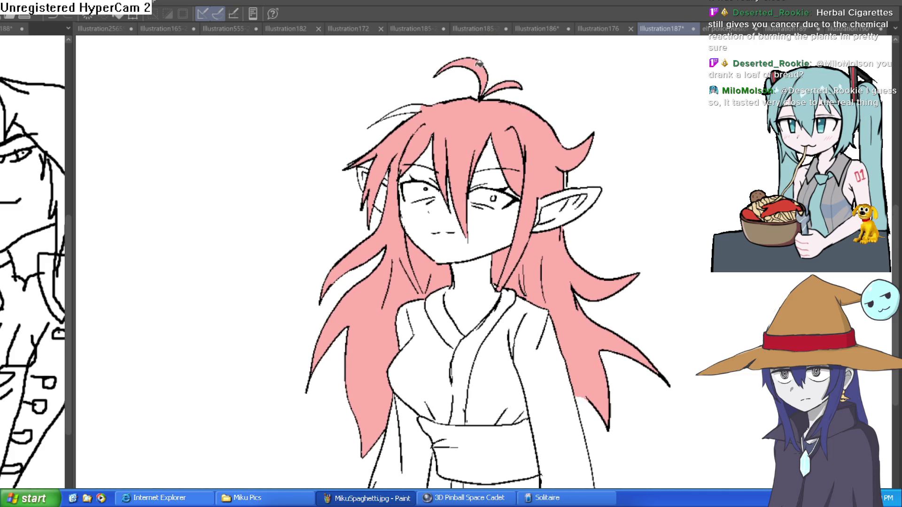
left_click(413, 109)
scroll(595, 172, "down", 1)
scroll(595, 182, "up", 3)
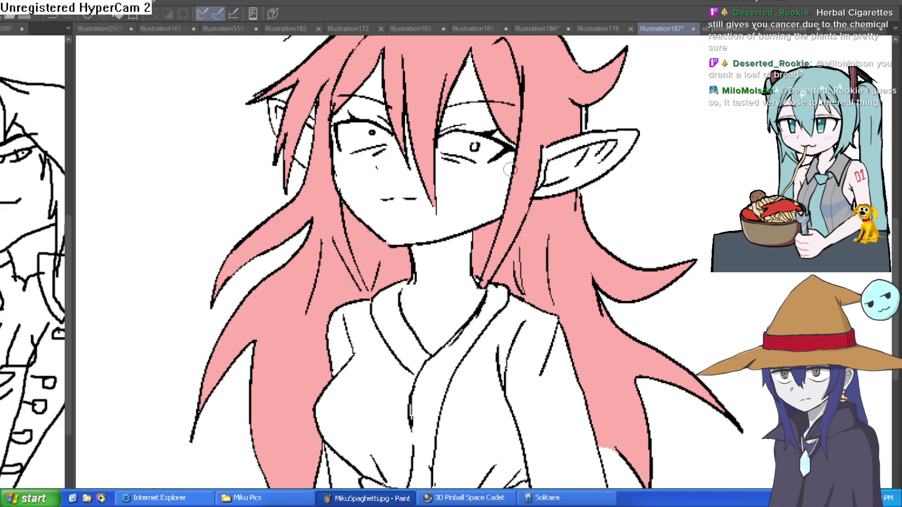
scroll(486, 155, "up", 3)
Seal the line gaps around both eyes with peach skin-colour strokes.
left_click_drag(535, 158, 489, 154)
left_click_drag(383, 125, 364, 107)
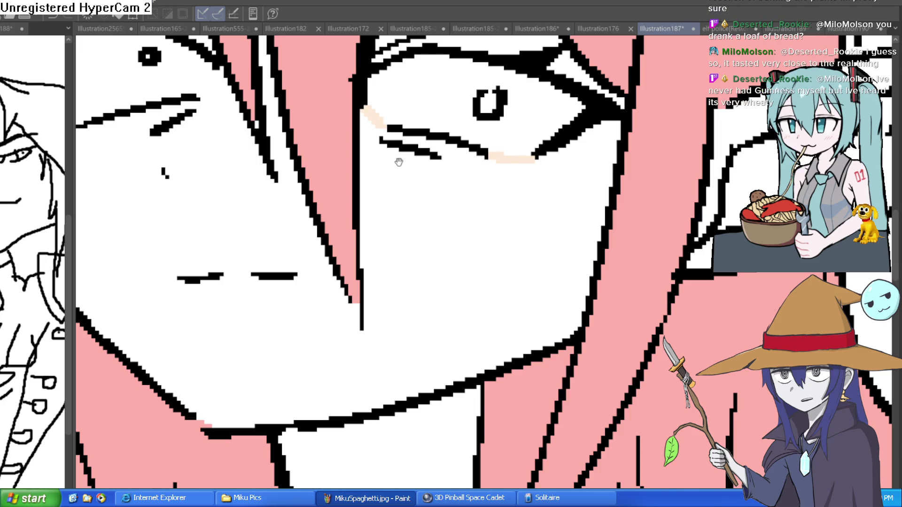
left_click_drag(399, 162, 569, 264)
left_click_drag(371, 195, 390, 173)
left_click(244, 229)
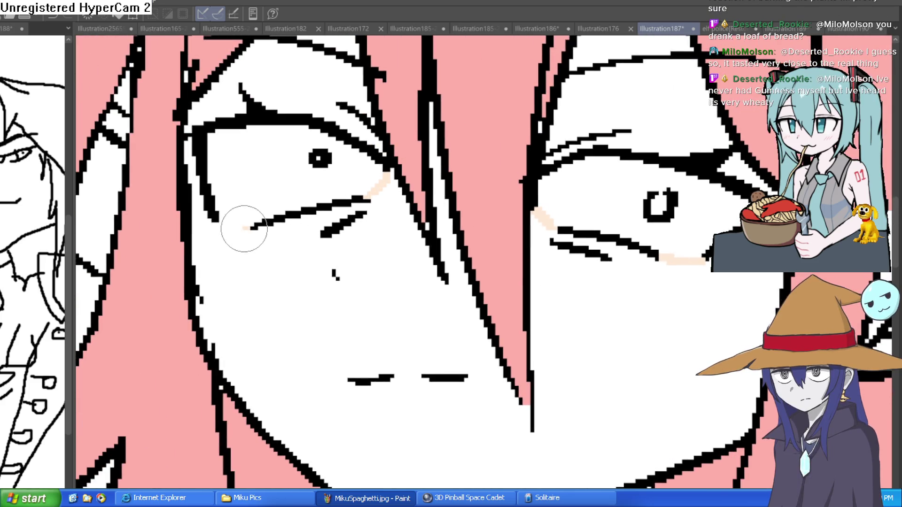
Fill the face, forehead, neck and areas above the right eye peach, plus a leftover hair patch pink.
key("g")
left_click(277, 292)
left_click(350, 86)
left_click(245, 83)
scroll(602, 184, "down", 5)
left_click(542, 342)
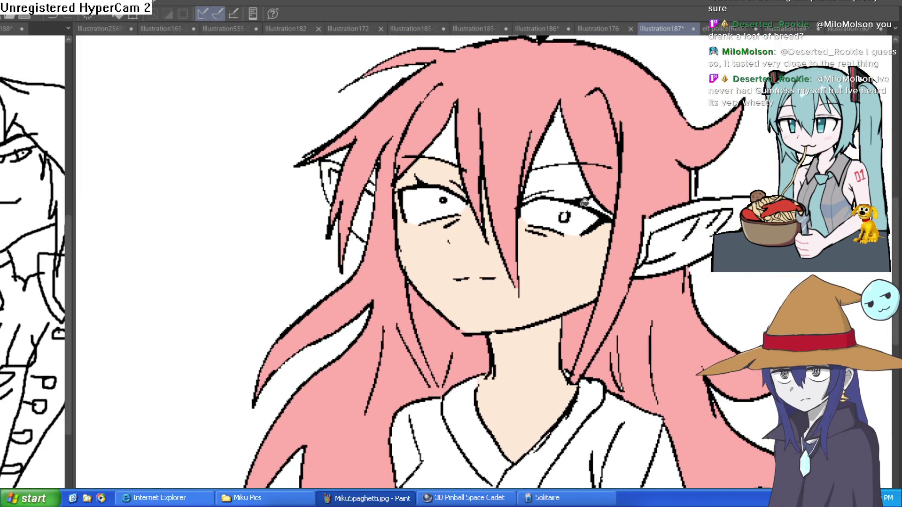
left_click(563, 175)
left_click(564, 144)
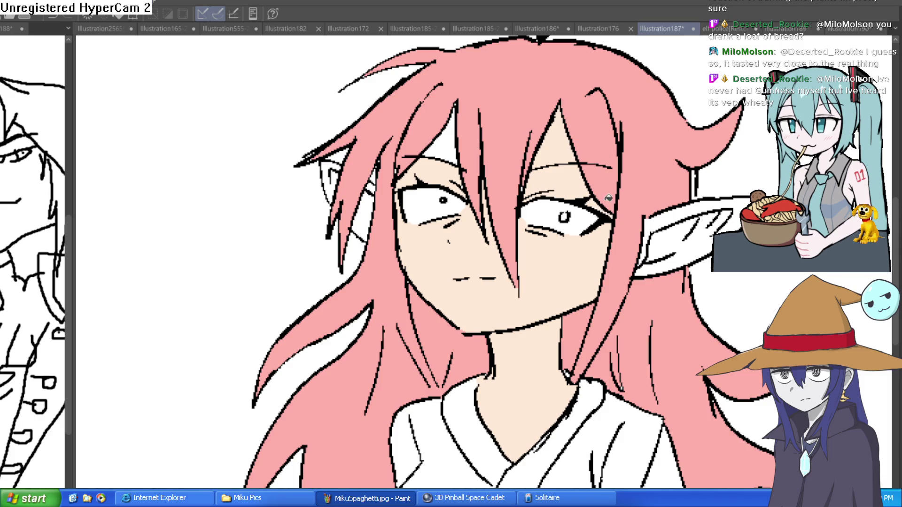
Fill the insides of the left and right ears peach.
left_click(332, 175)
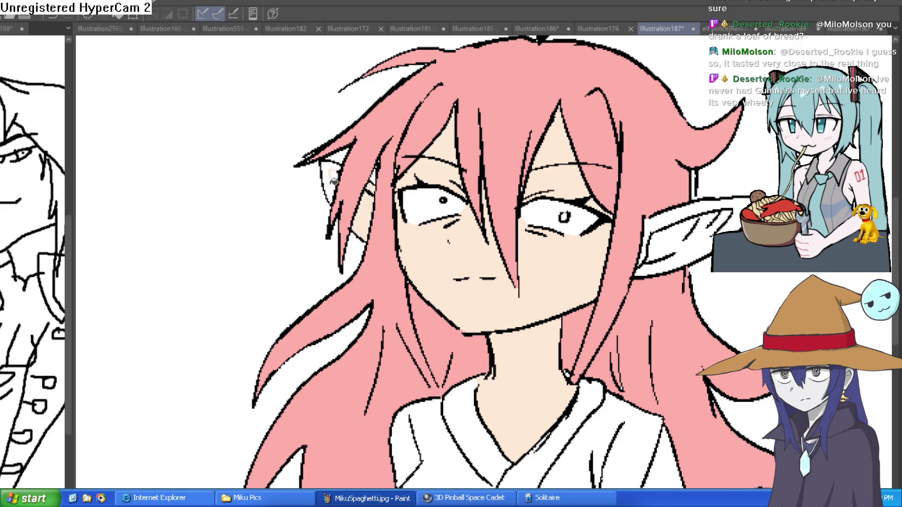
left_click(337, 181)
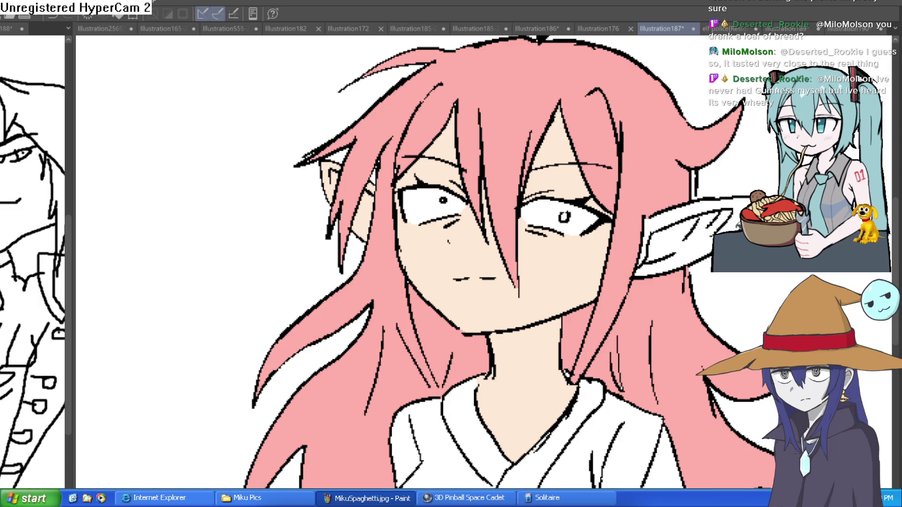
left_click(677, 230)
left_click(686, 251)
Fill both hands and the gaps between the fingers with skin tone.
scroll(694, 227, "down", 3)
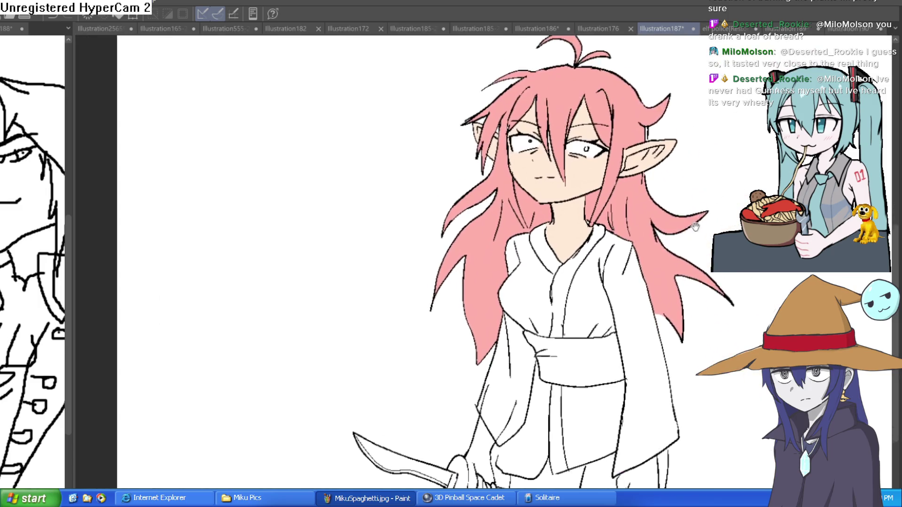
scroll(694, 228, "down", 2)
left_click(644, 425)
left_click(484, 395)
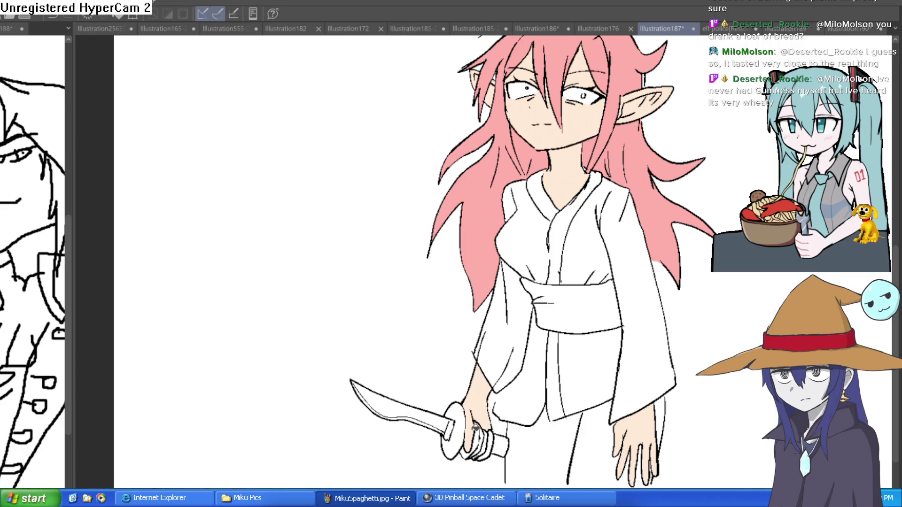
scroll(476, 431, "up", 5)
left_click(491, 451)
left_click(505, 458)
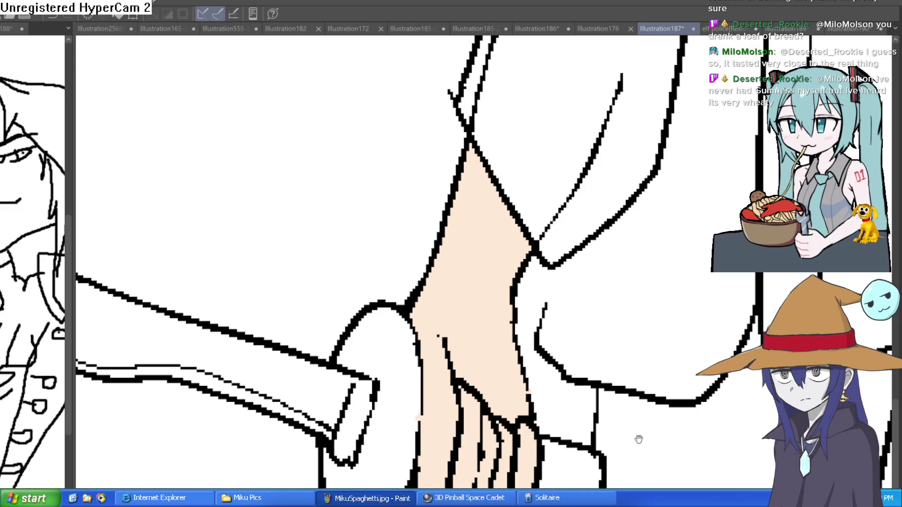
scroll(638, 439, "down", 6)
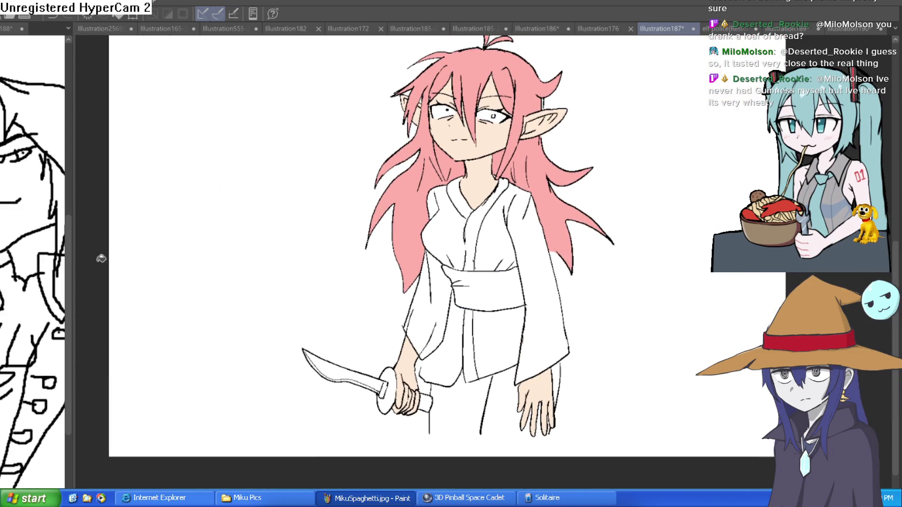
scroll(515, 432, "up", 4)
Close the legs' bottom edge, fill both legs peach, and fill remaining gaps around the fingers.
mouse_move(561, 444)
left_mouse_down()
mouse_move(458, 433)
mouse_move(430, 444)
mouse_move(309, 445)
left_mouse_up()
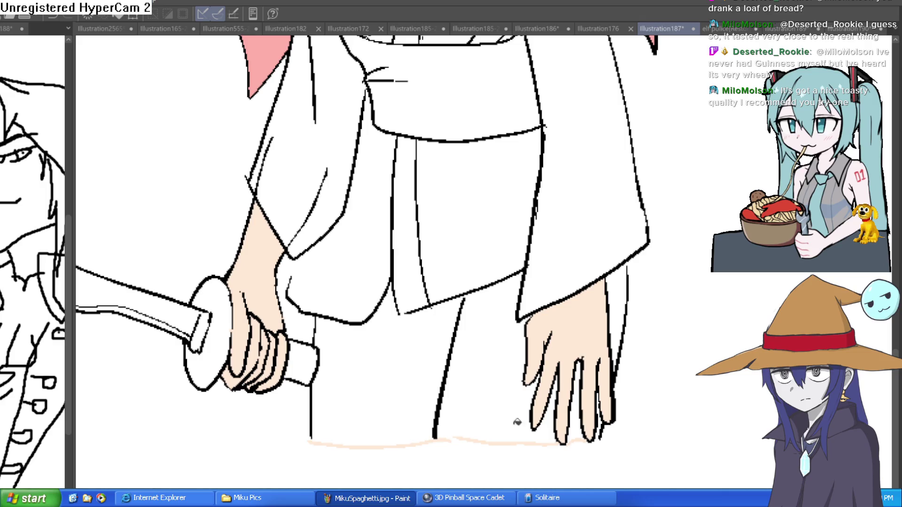
left_click(516, 421)
left_click(439, 377)
left_click(617, 293)
left_click(579, 398)
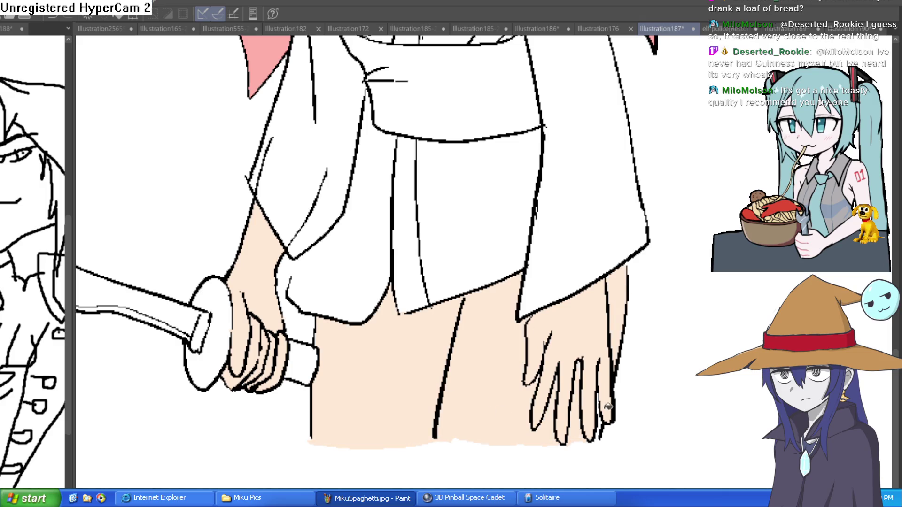
left_click(609, 419)
scroll(630, 363, "down", 3)
scroll(642, 344, "up", 3)
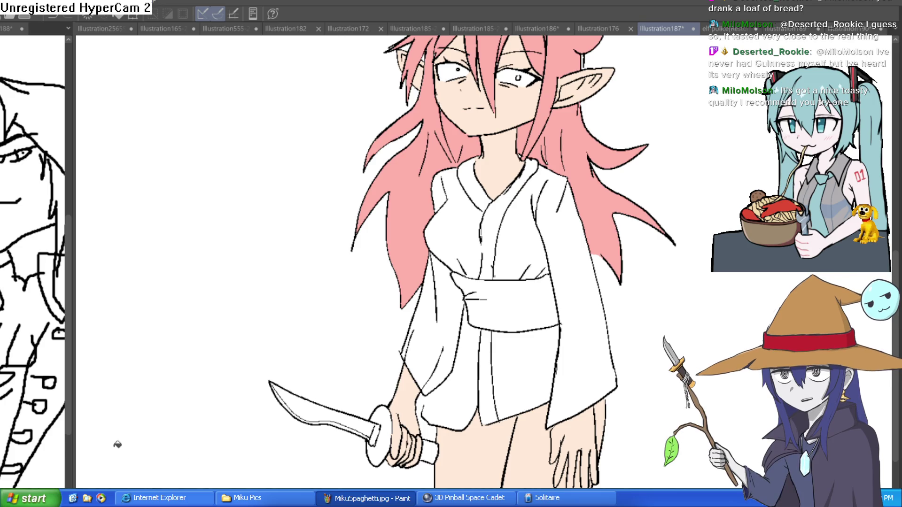
Fill the lower kimono panels, right sleeve, front torso and left shoulder piece pink.
left_click(473, 380)
left_click(527, 352)
left_click(531, 249)
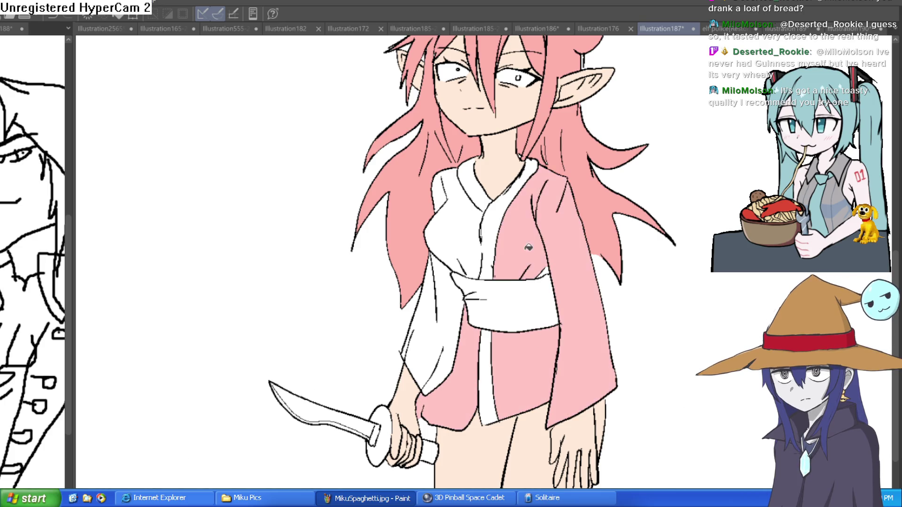
left_click(481, 237)
left_click(443, 190)
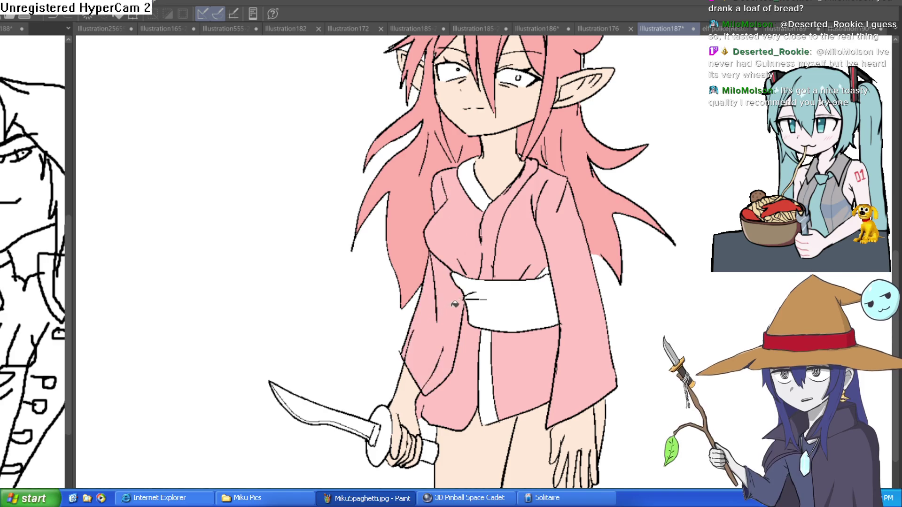
scroll(588, 294, "down", 3)
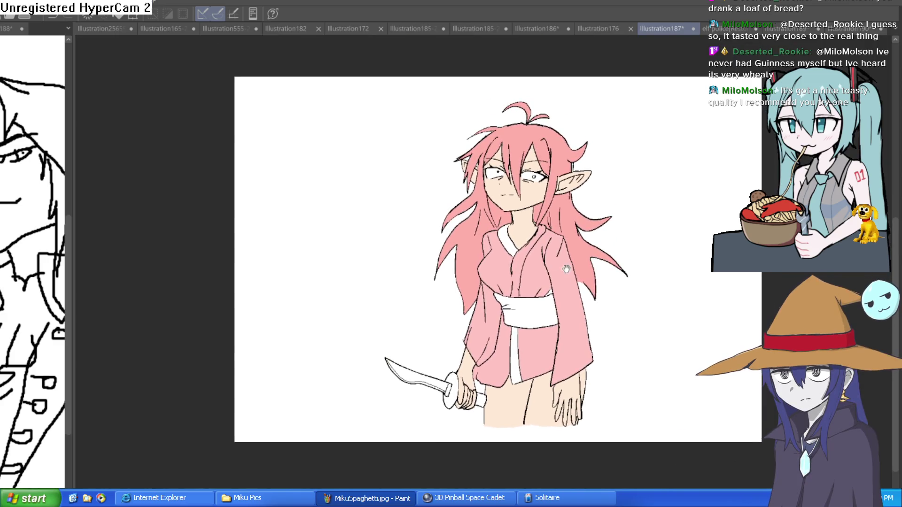
scroll(518, 238, "up", 3)
Make the inner collar V and lapel strip white, then fill the sash mauve.
left_click(503, 221)
key("e")
left_click_drag(513, 310, 512, 328)
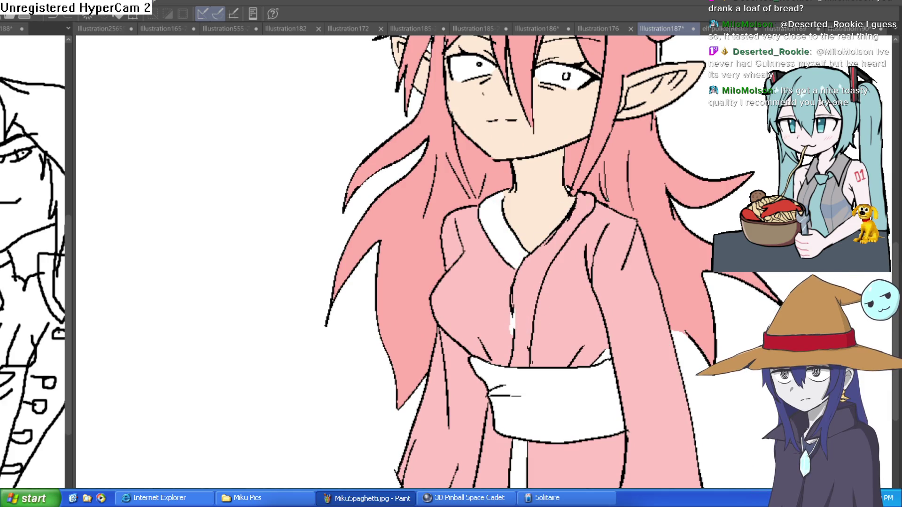
left_click(540, 276)
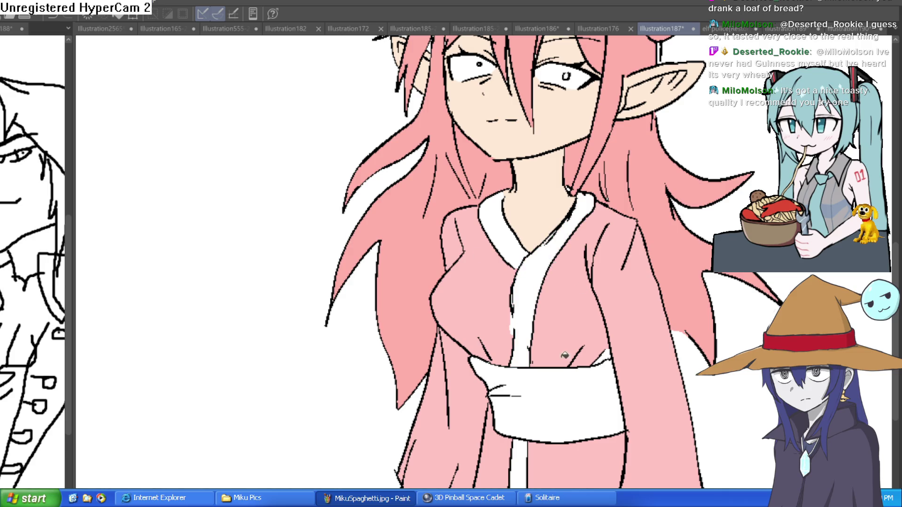
left_click_drag(592, 429, 379, 388)
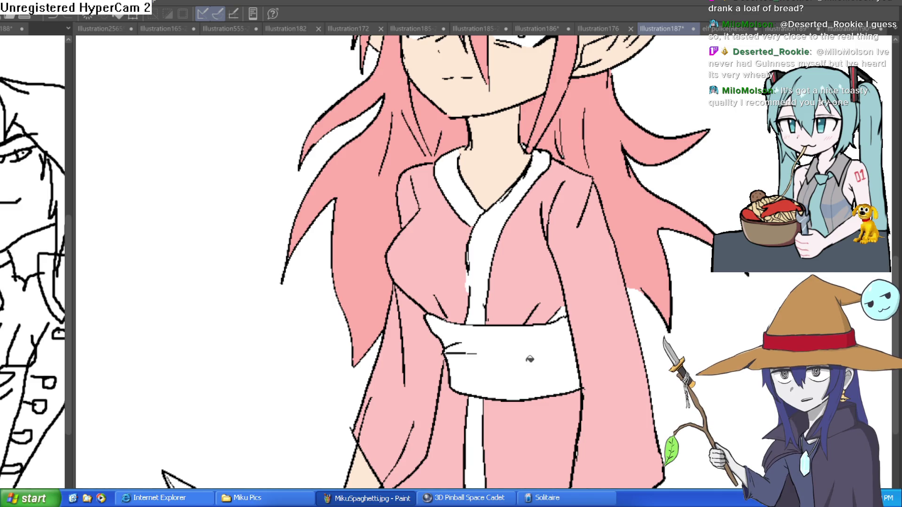
left_click(529, 356)
scroll(597, 304, "down", 2)
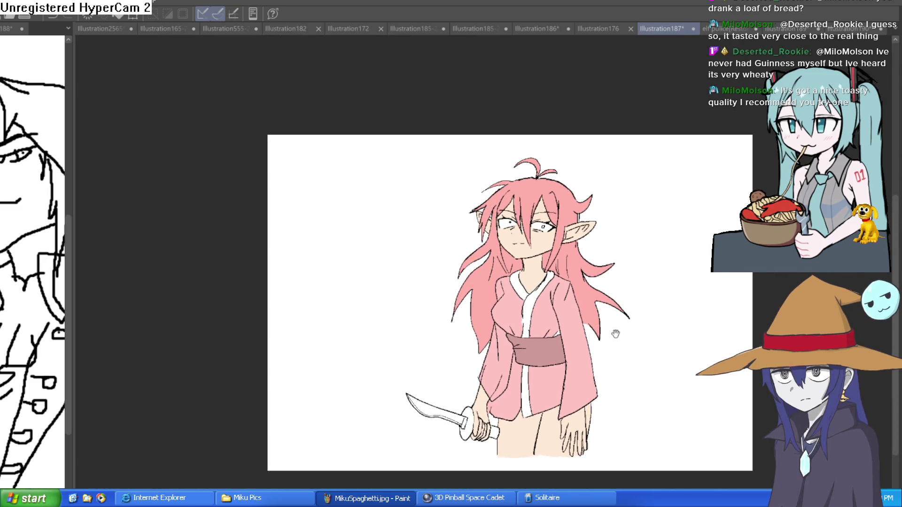
scroll(606, 338, "up", 1)
scroll(601, 349, "up", 2)
scroll(587, 337, "down", 2)
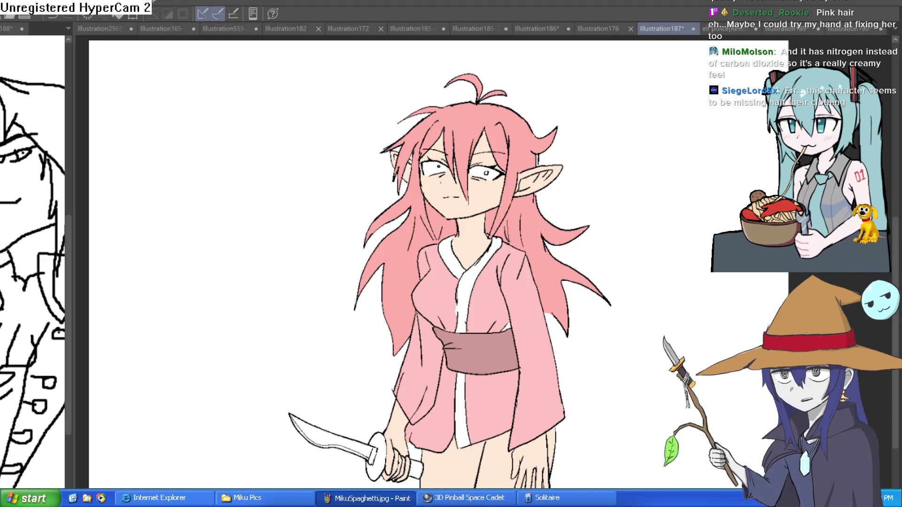
left_click_drag(592, 314, 600, 275)
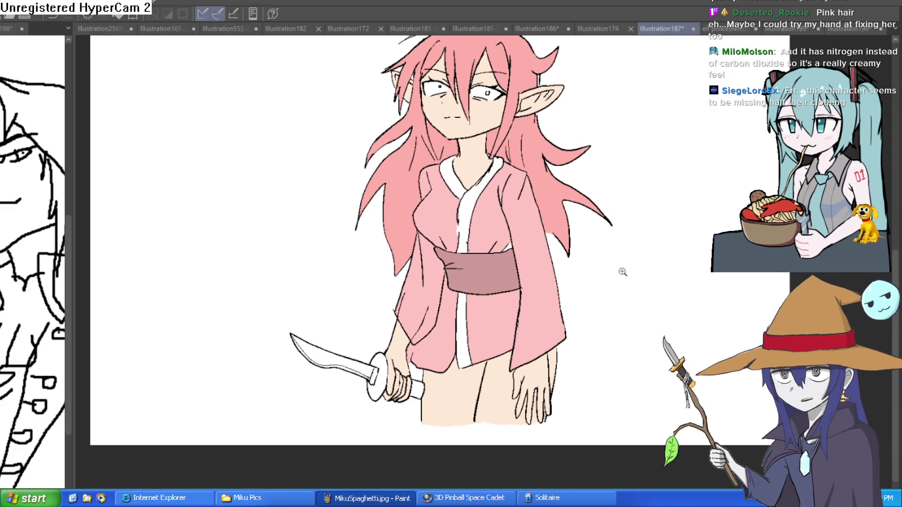
scroll(561, 338, "up", 4)
left_click_drag(561, 337, 556, 358)
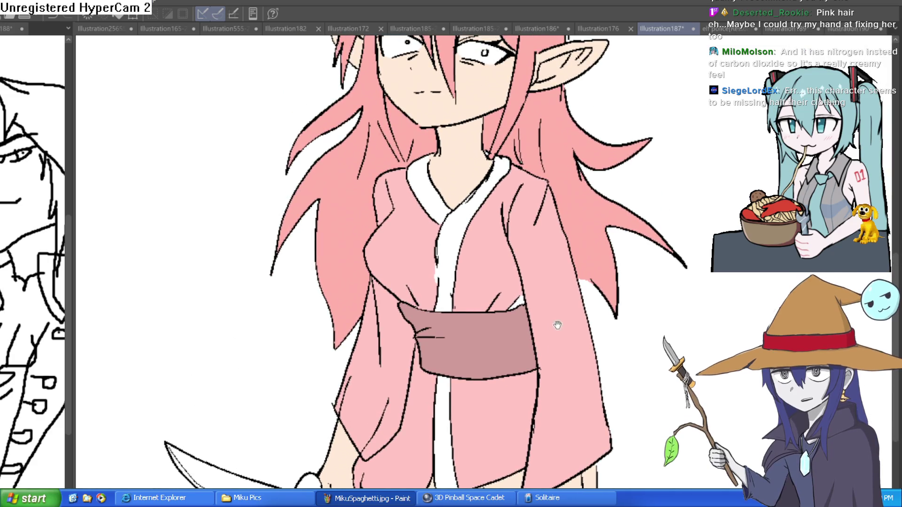
mouse_move(590, 289)
left_mouse_down()
mouse_move(592, 297)
mouse_move(599, 283)
left_mouse_up()
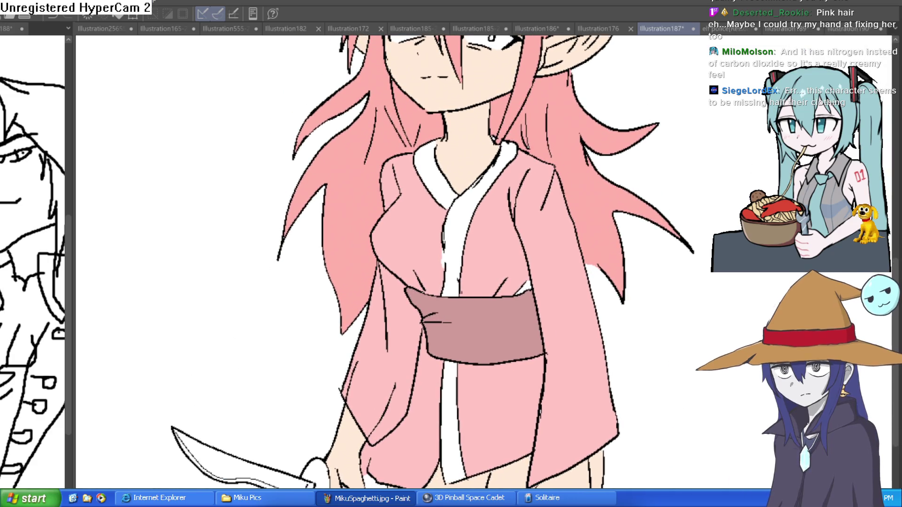
scroll(655, 273, "down", 3)
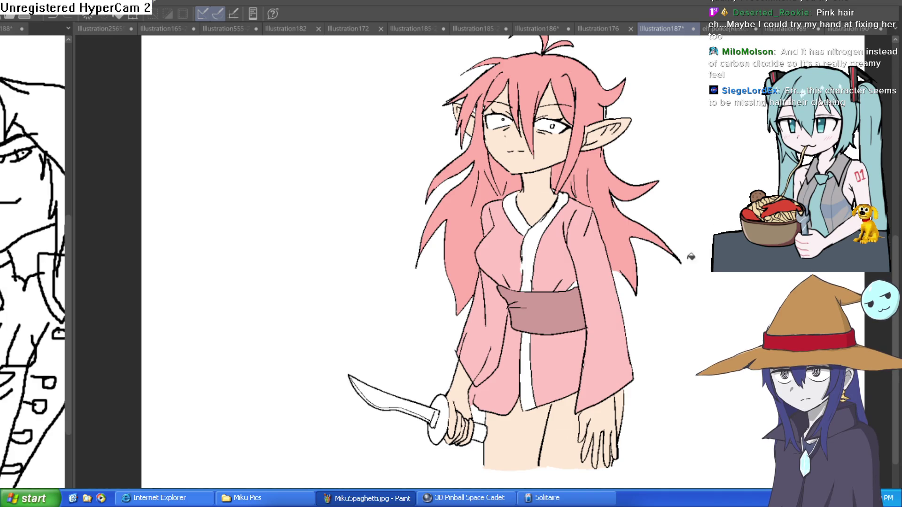
left_click(568, 307)
scroll(568, 306, "down", 3)
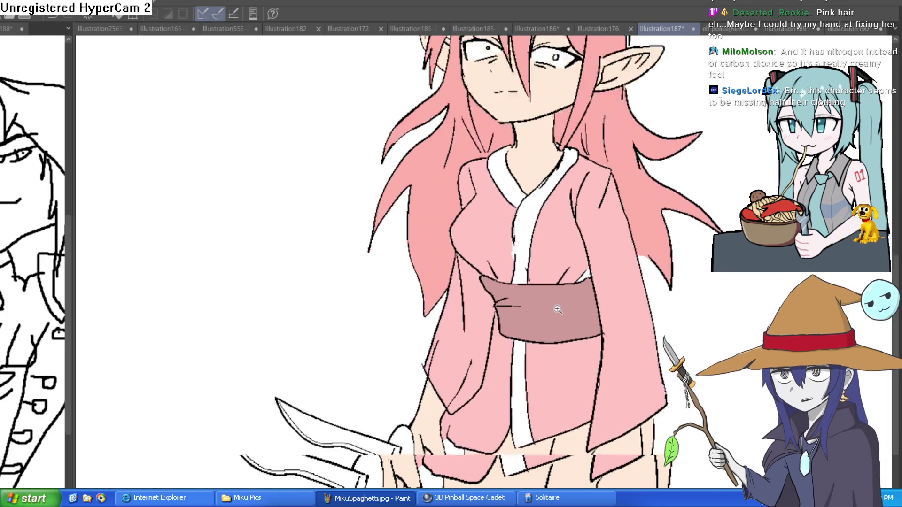
mouse_move(568, 306)
left_mouse_down()
mouse_move(559, 263)
mouse_move(538, 310)
left_mouse_up()
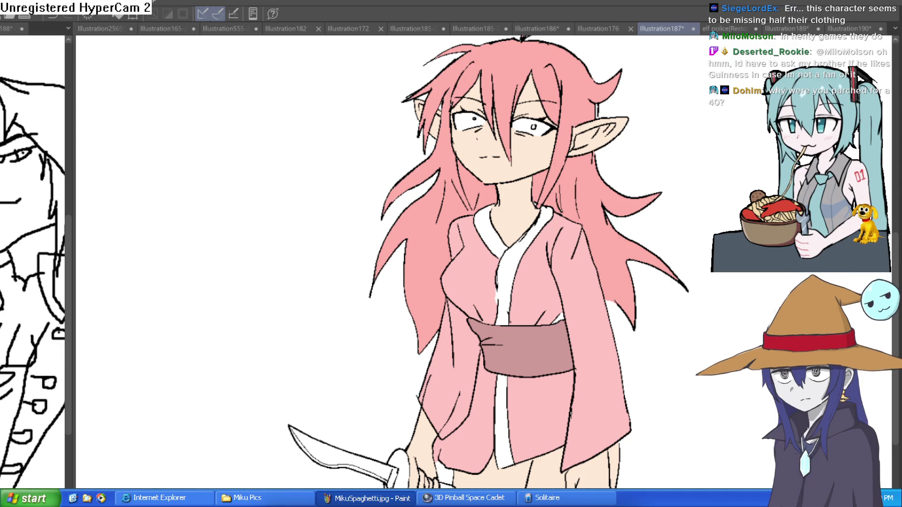
key("h")
key("h")
key("h")
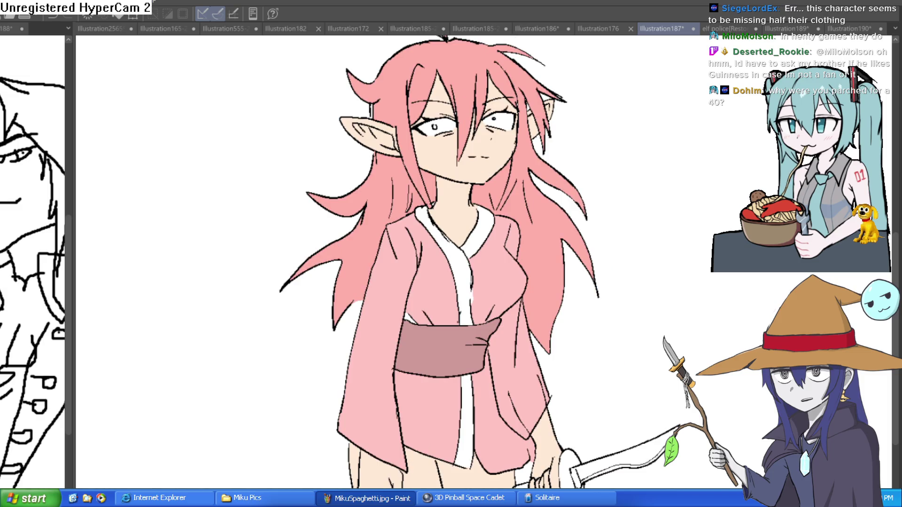
key("h")
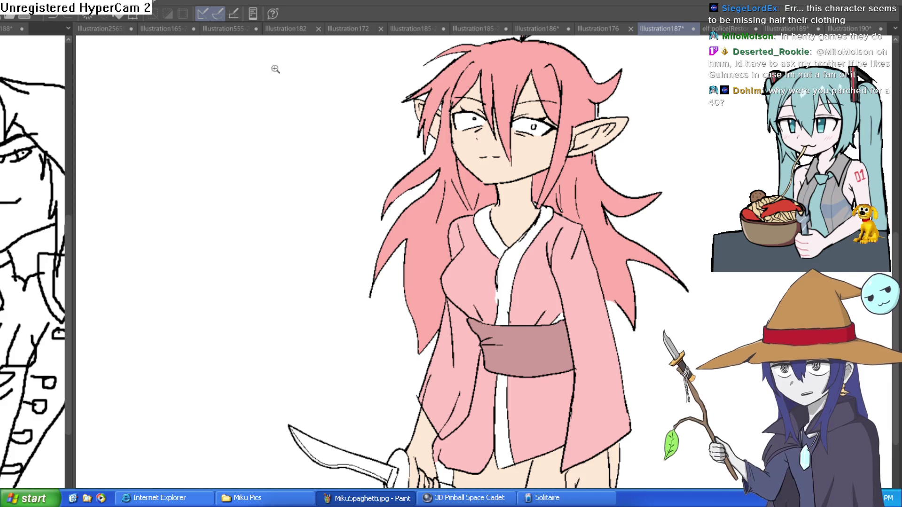
scroll(538, 128, "up", 8)
Colour both pupils blue and centre the head in view.
left_click(557, 117)
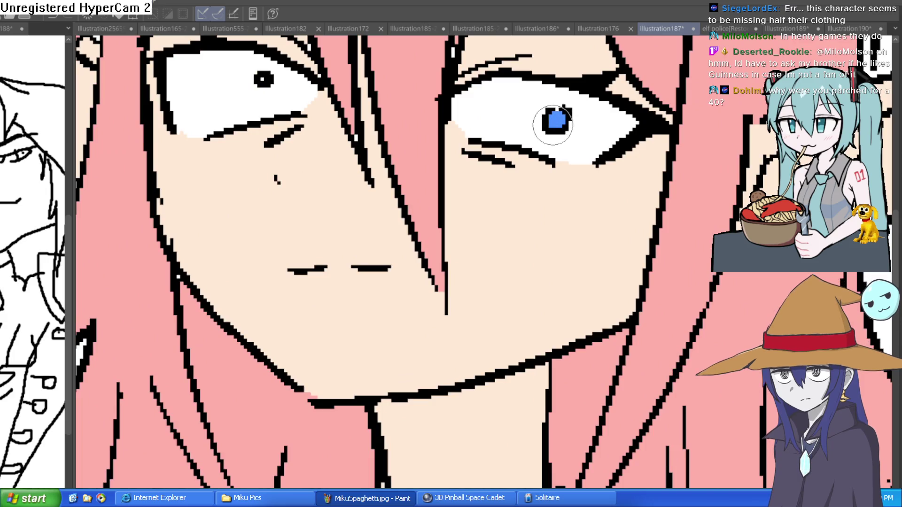
left_click(264, 80)
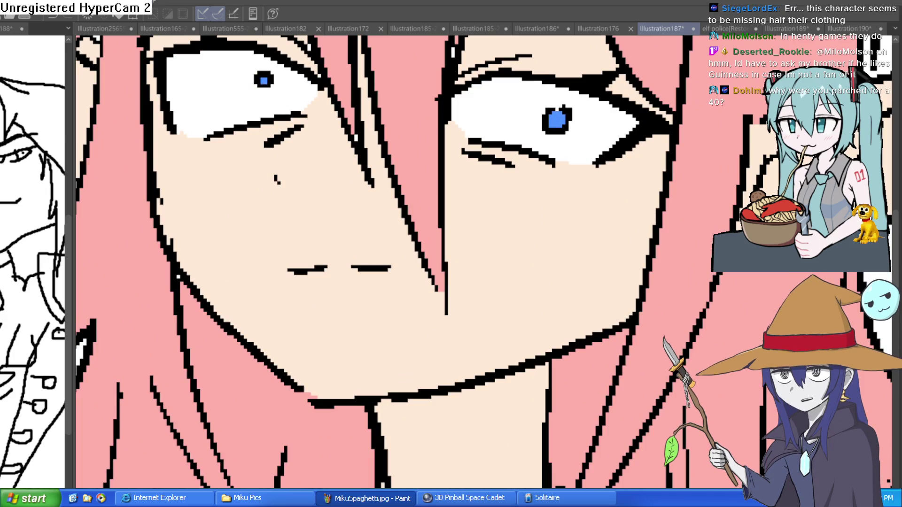
scroll(834, 425, "down", 5)
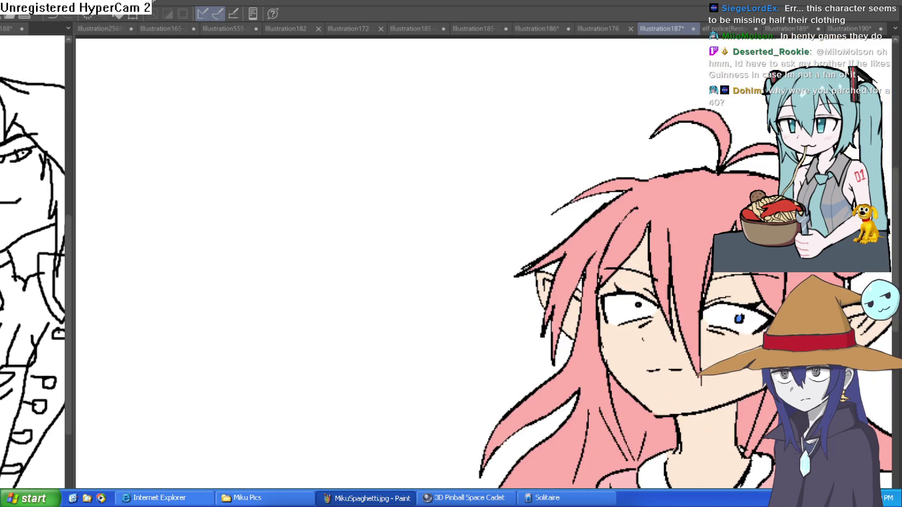
left_click_drag(470, 423, 390, 385)
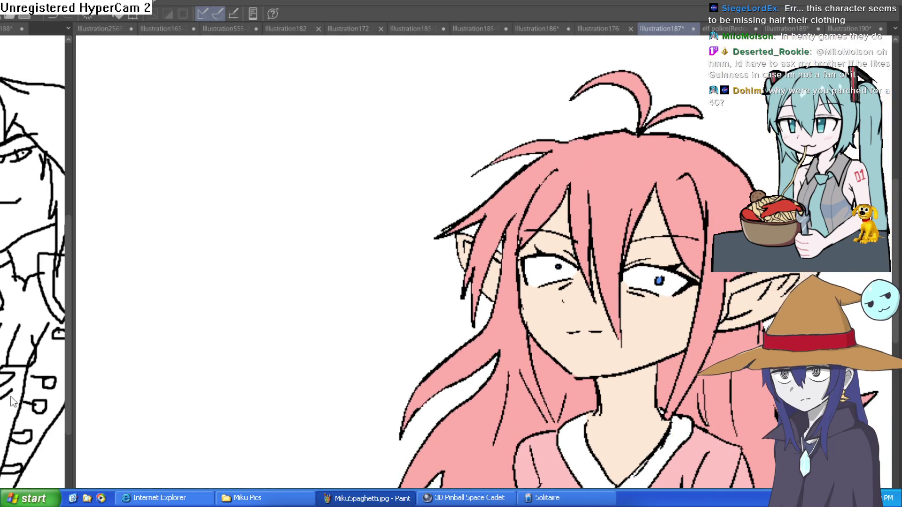
scroll(593, 255, "up", 5)
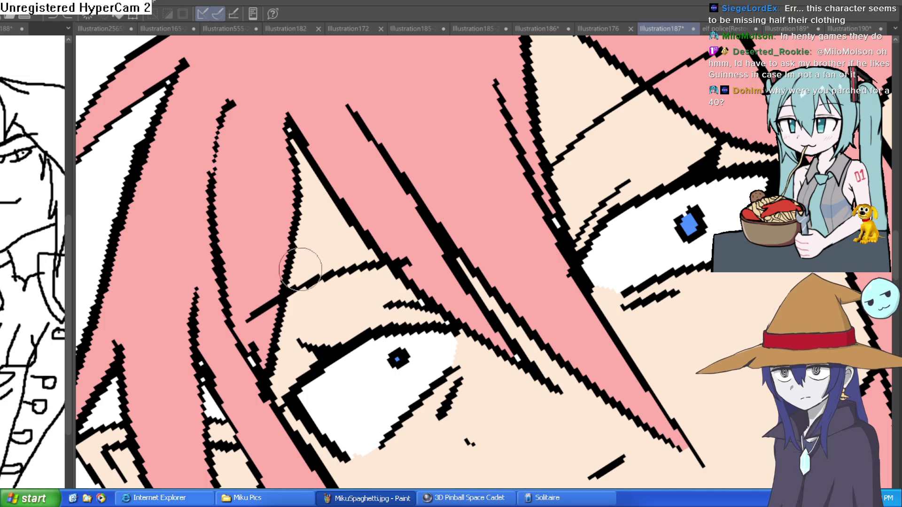
Paint soft grey shading under both upper eyelids.
mouse_move(584, 262)
left_mouse_down()
mouse_move(614, 222)
mouse_move(713, 184)
mouse_move(761, 181)
left_mouse_up()
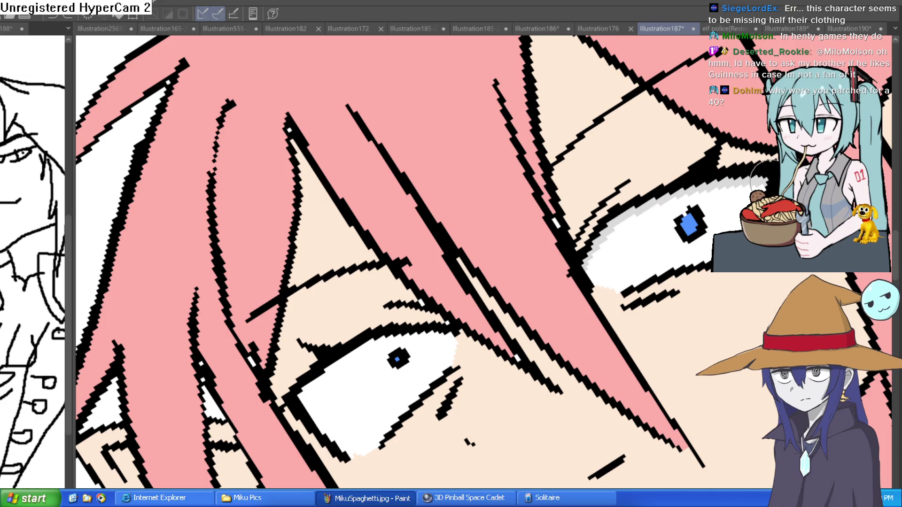
left_click_drag(438, 339, 322, 363)
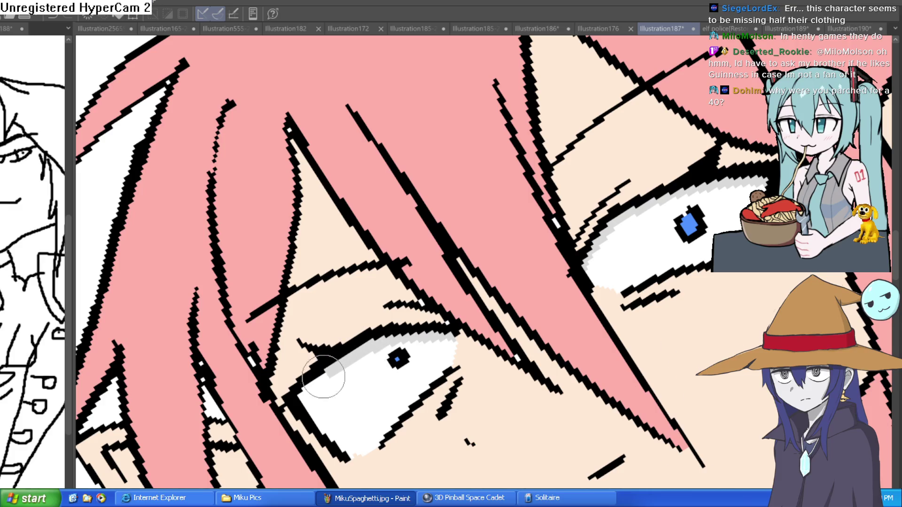
scroll(721, 319, "down", 3)
scroll(721, 319, "down", 2)
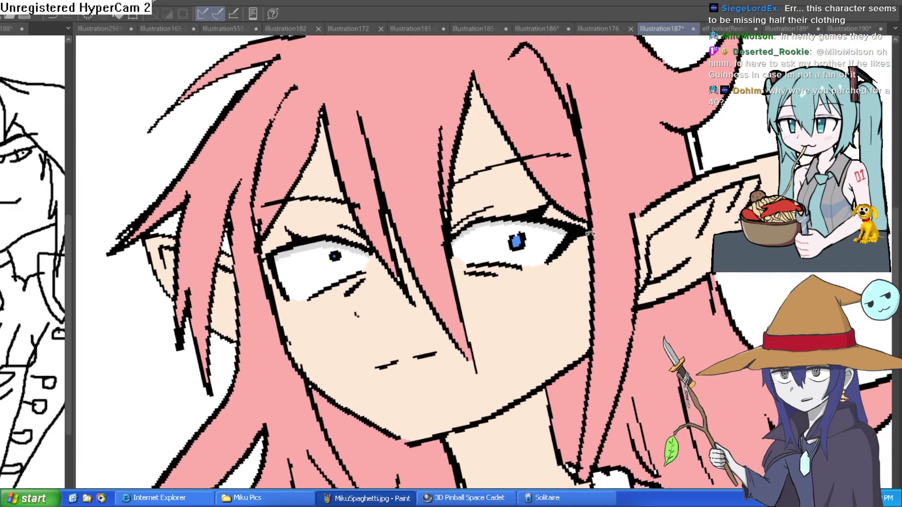
scroll(748, 124, "up", 4)
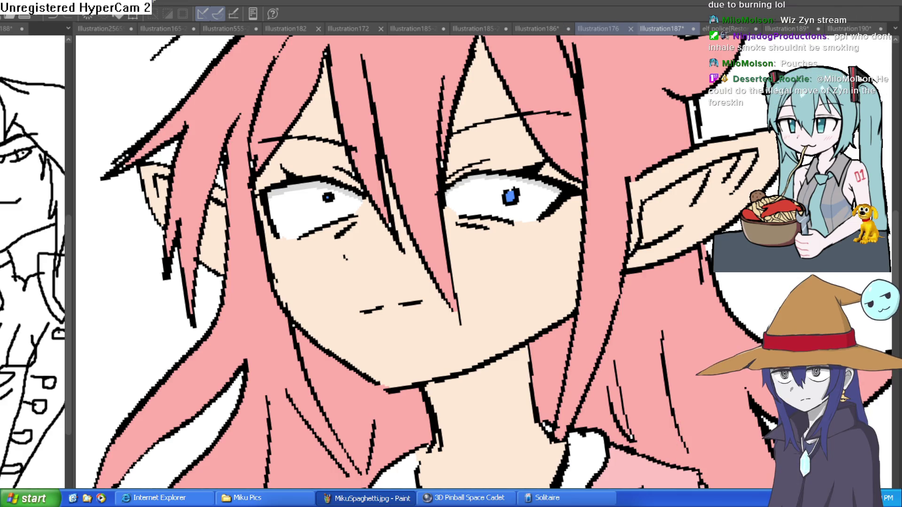
Browse the open illustration tabs, return to JC Alistar, then bring up the bowl-haircut elf.
left_click(598, 29)
left_click(522, 29)
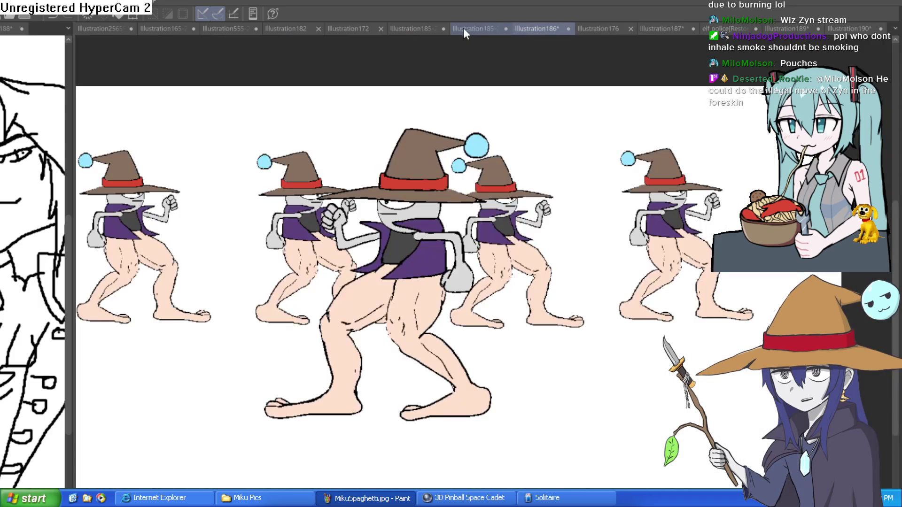
left_click(469, 30)
left_click(406, 28)
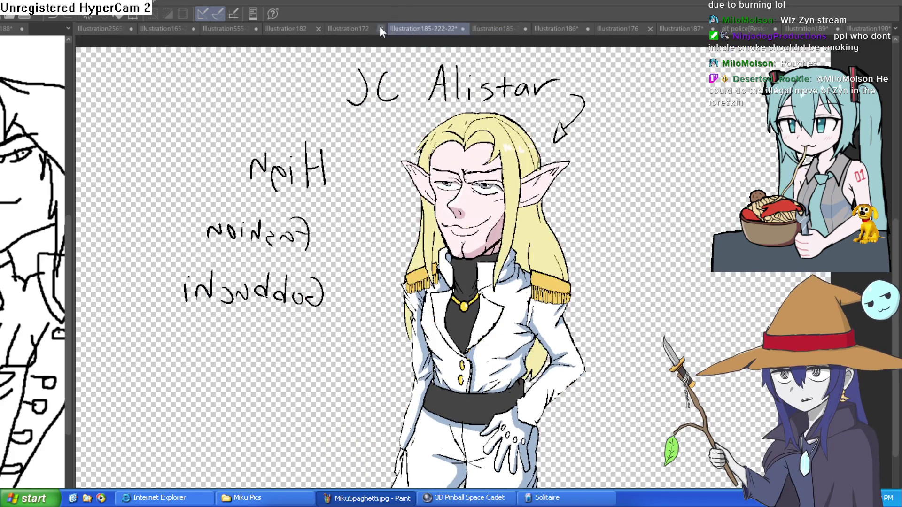
left_click(350, 27)
left_click(410, 28)
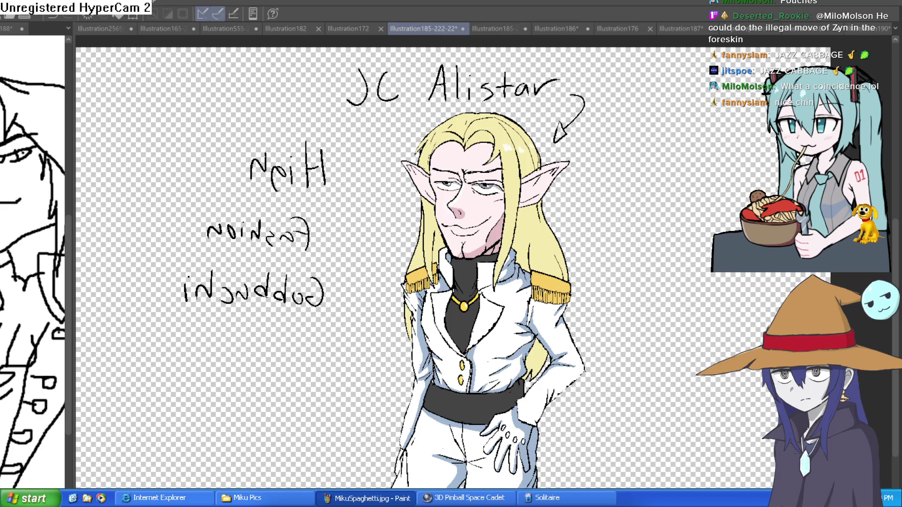
left_click(507, 27)
left_click_drag(508, 28, 425, 27)
mouse_move(590, 166)
left_mouse_down()
mouse_move(599, 234)
mouse_move(609, 215)
left_mouse_up()
scroll(598, 233, "down", 2)
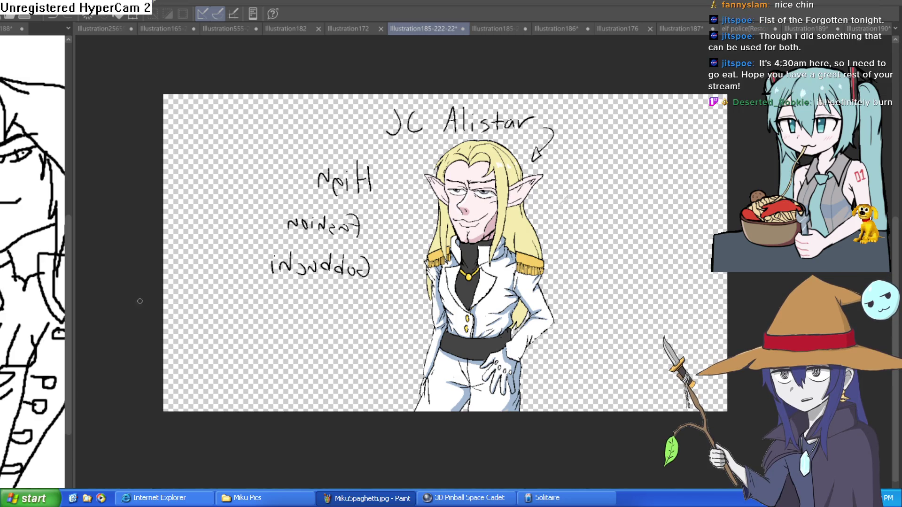
Widen the long-haired elf line sketch view to fill the left half of the screen.
mouse_move(72, 292)
left_mouse_down()
mouse_move(296, 280)
mouse_move(332, 266)
left_mouse_up()
scroll(667, 259, "up", 5)
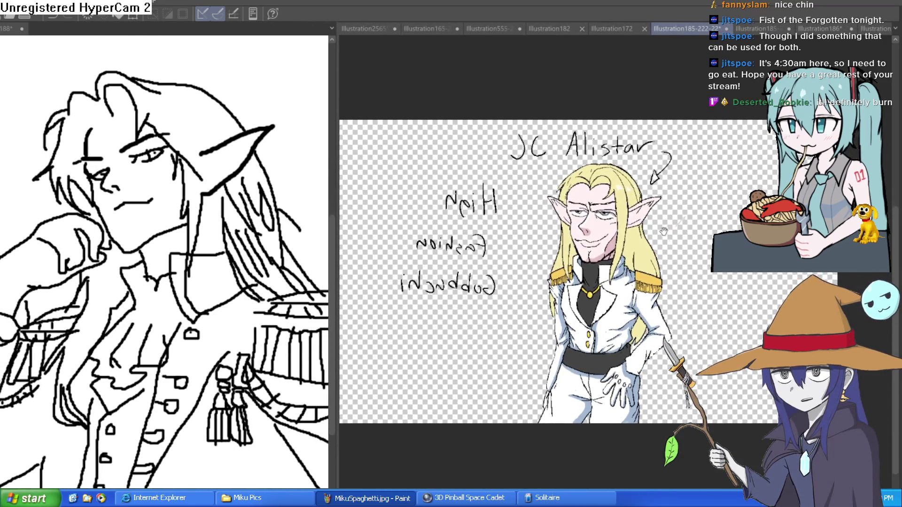
scroll(637, 257, "down", 2)
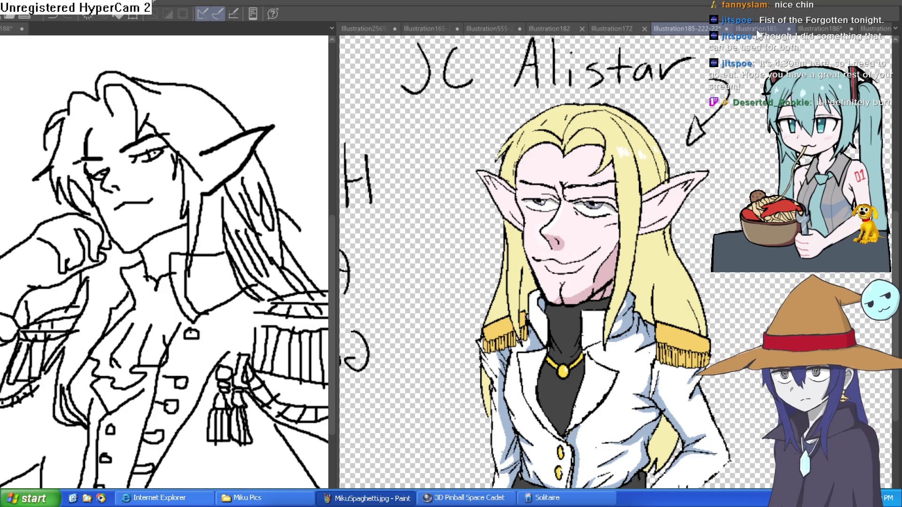
Inspect the bowl-haircut elf illustration with a mirrored view, then return to JC Alistar.
left_click(759, 30)
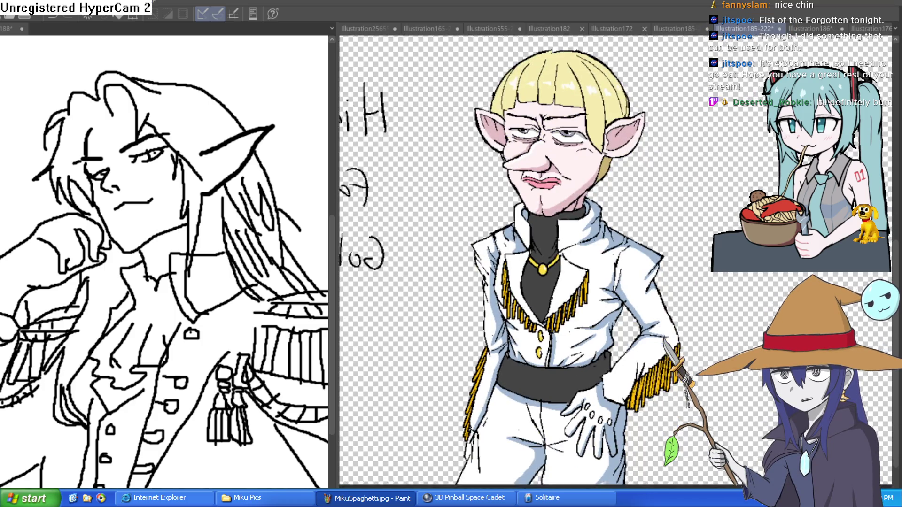
scroll(580, 241, "up", 1)
scroll(579, 241, "down", 1)
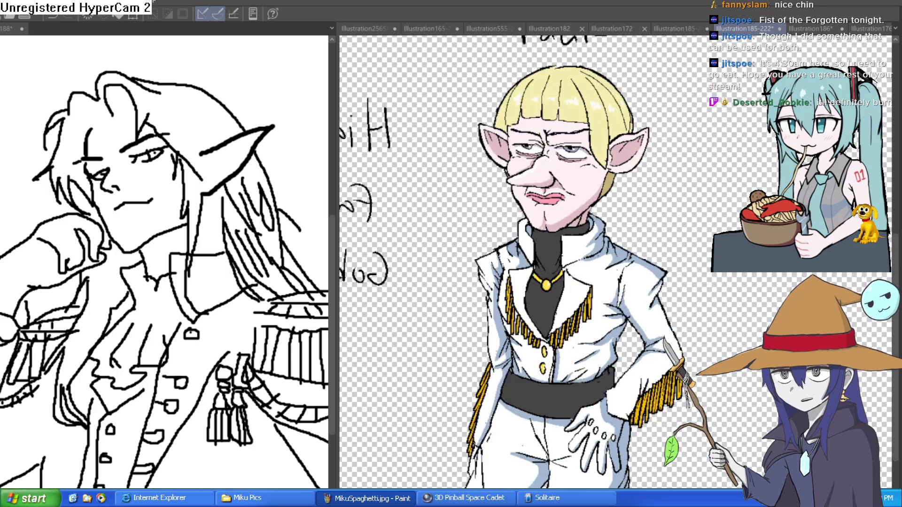
scroll(605, 293, "up", 3)
scroll(608, 310, "down", 2)
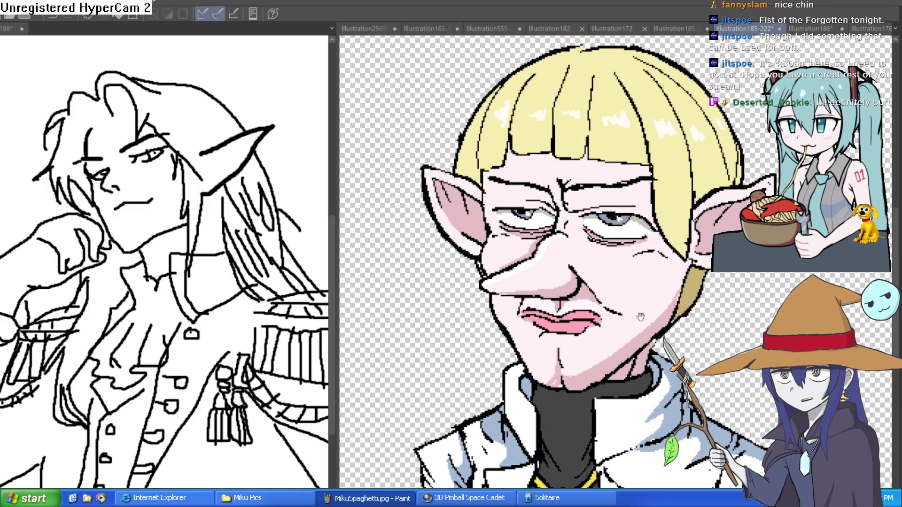
scroll(643, 315, "up", 2)
left_click_drag(654, 310, 652, 299)
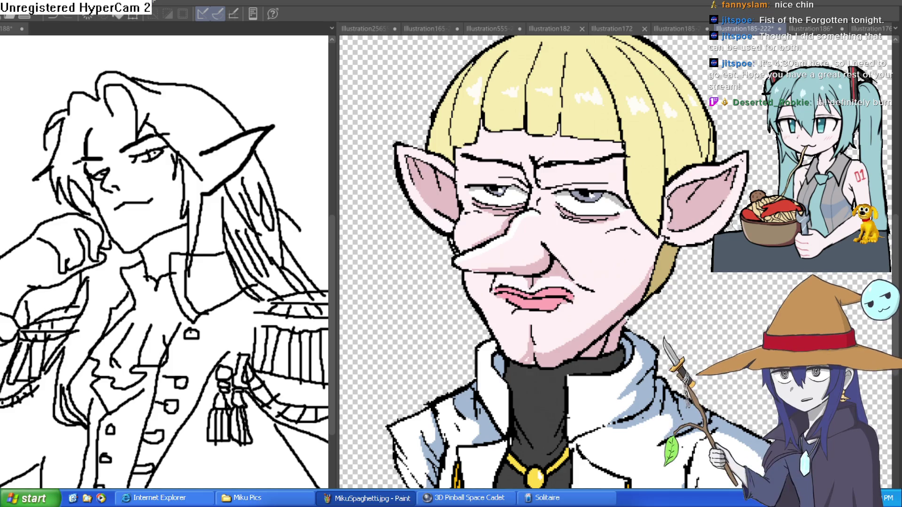
scroll(734, 226, "down", 1)
left_click_drag(724, 253, 686, 240)
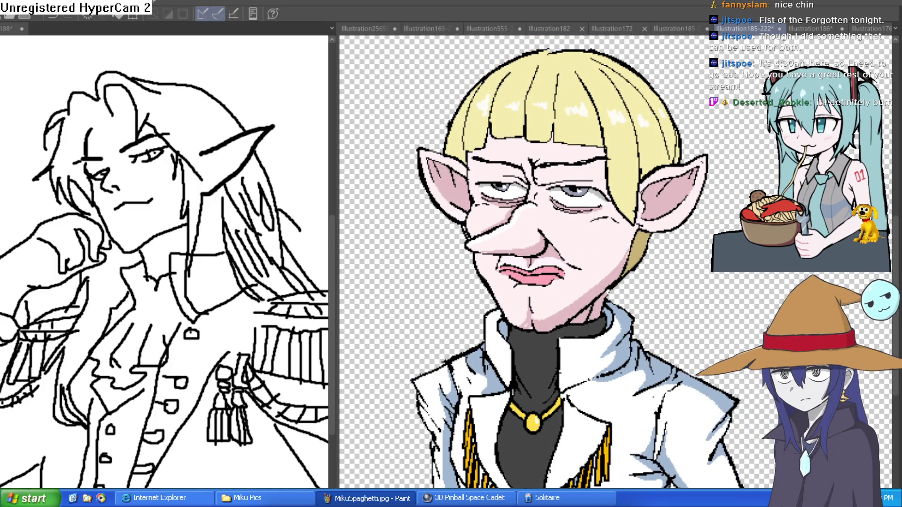
key("h")
key("h")
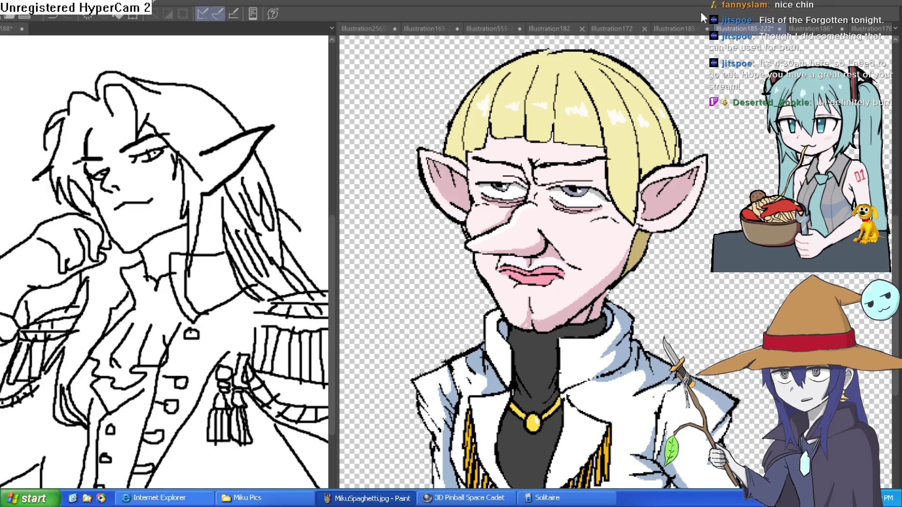
left_click(679, 32)
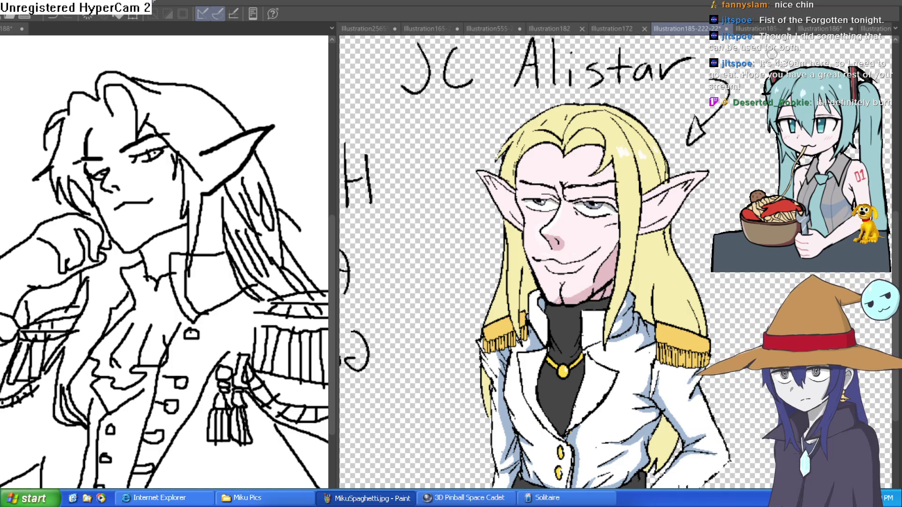
Frame JC Alistar's face and undo to bring back the balding scalp with stubble.
left_click_drag(763, 218, 736, 151)
scroll(738, 158, "down", 3)
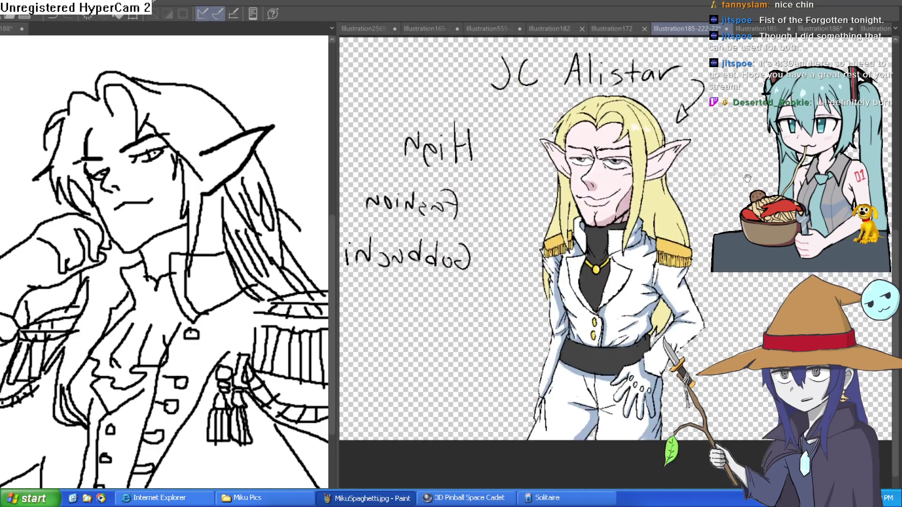
scroll(663, 173, "up", 3)
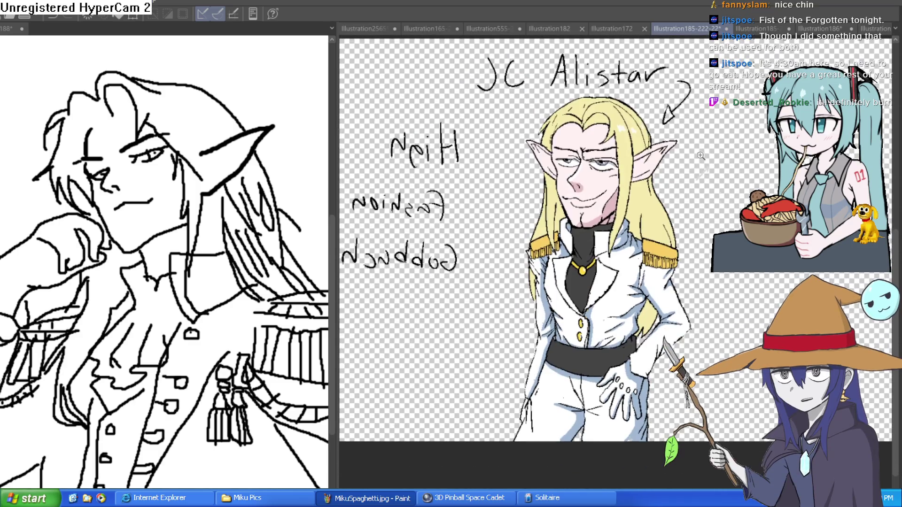
left_click_drag(687, 175, 688, 160)
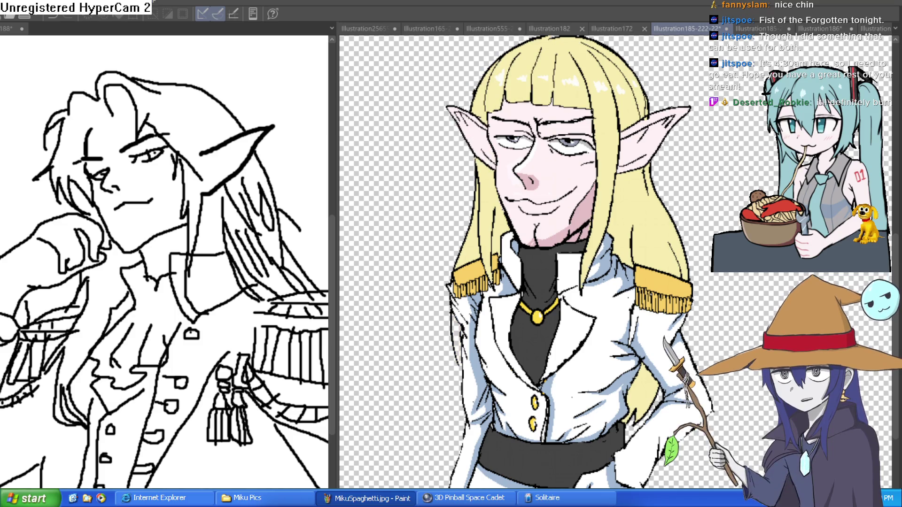
key("ctrl+z")
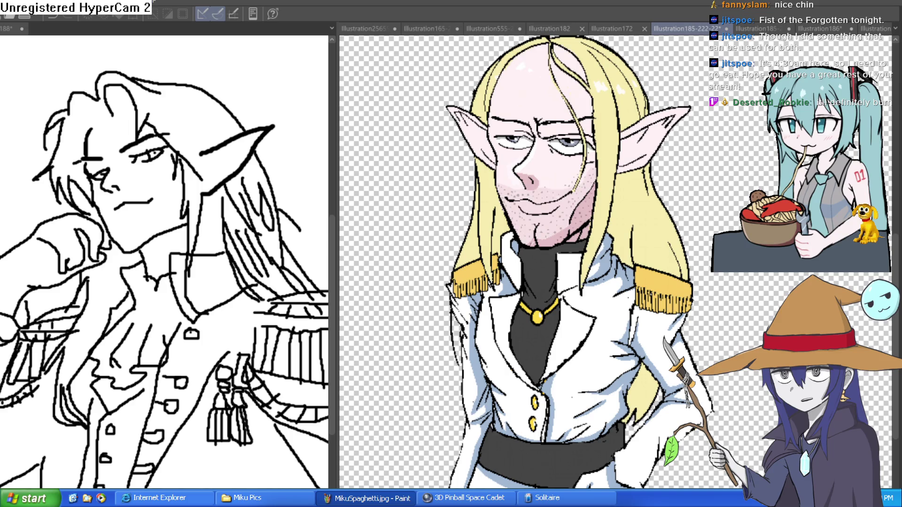
Zoom around the balding, stubbled JC Alistar, then switch to another illustration tab.
scroll(648, 167, "down", 1)
scroll(619, 243, "up", 2)
scroll(619, 243, "down", 1)
scroll(648, 230, "up", 1)
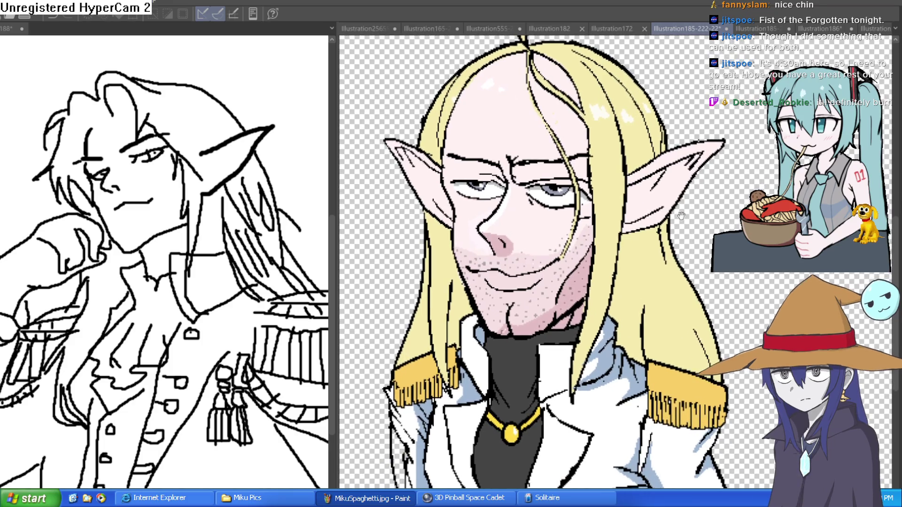
scroll(681, 216, "up", 1)
scroll(681, 216, "down", 1)
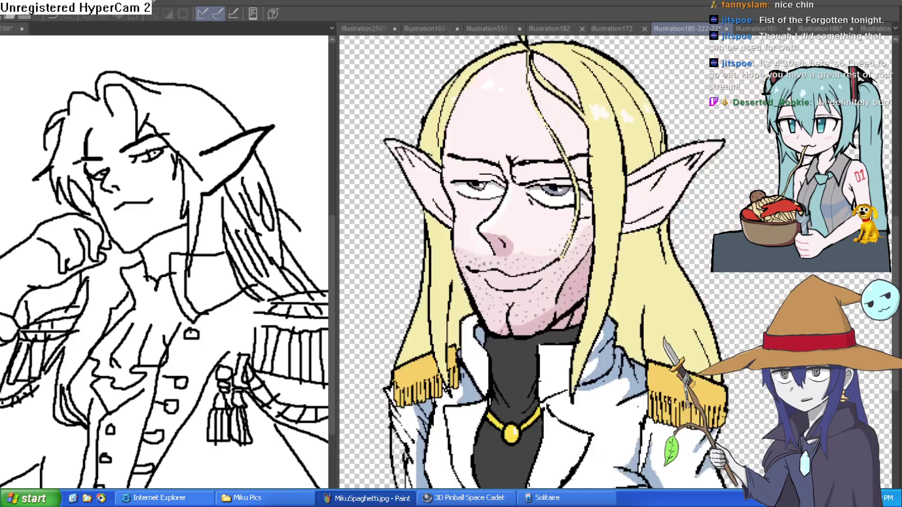
scroll(681, 216, "up", 1)
scroll(681, 216, "down", 1)
scroll(619, 262, "down", 1)
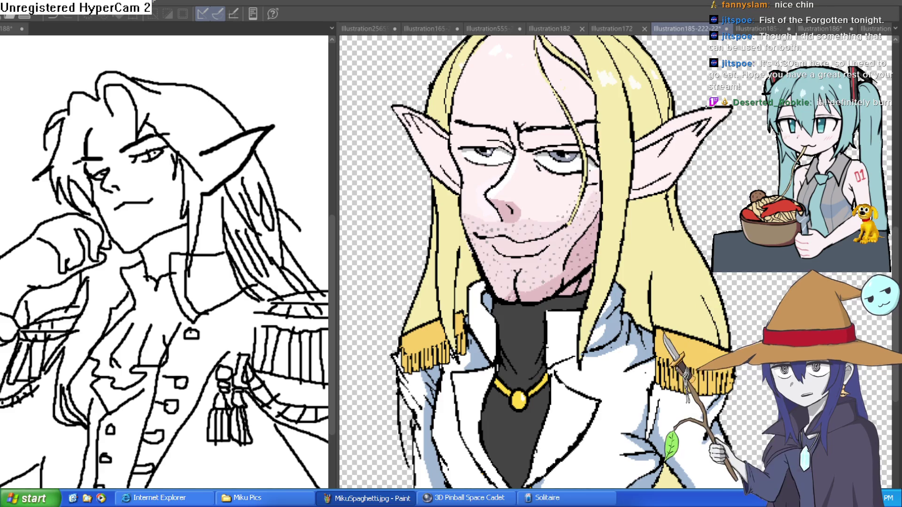
mouse_move(772, 242)
left_mouse_down()
mouse_move(774, 214)
mouse_move(775, 287)
left_mouse_up()
scroll(774, 287, "down", 1)
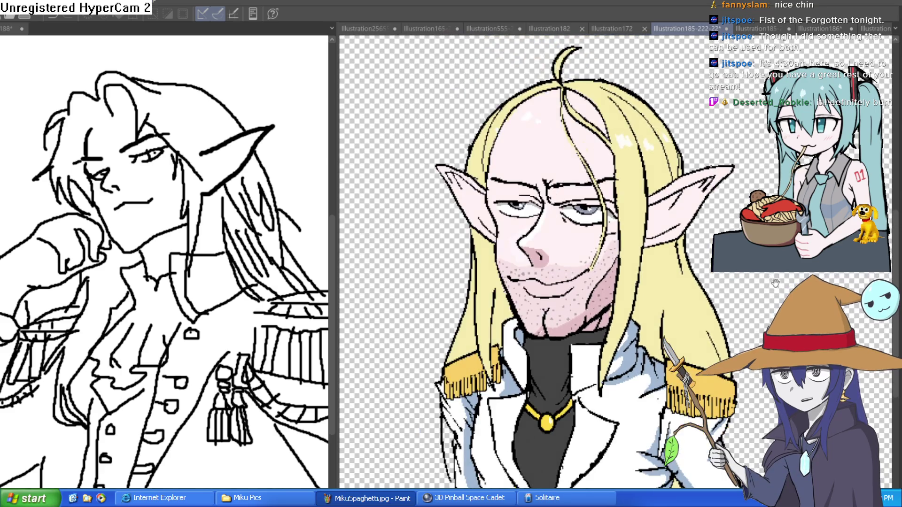
scroll(774, 287, "down", 1)
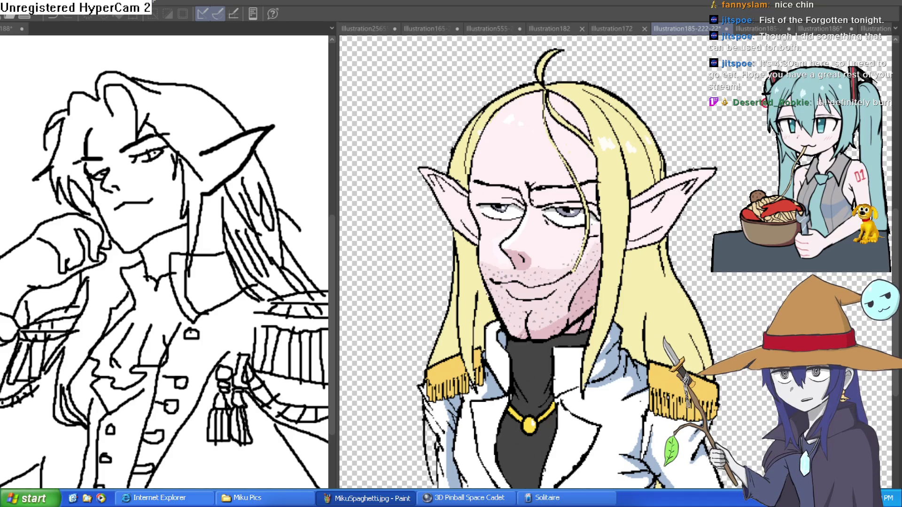
left_click(817, 28)
left_click(815, 28)
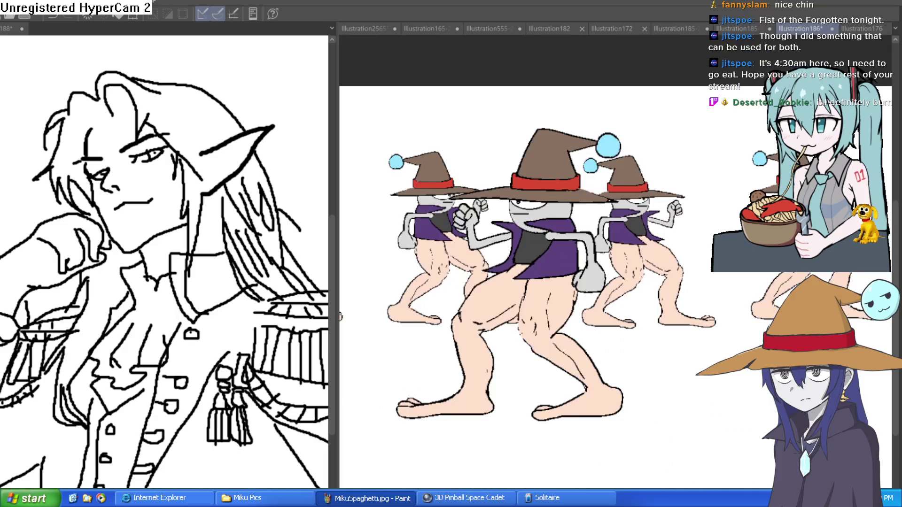
left_click(834, 29)
left_click(851, 28)
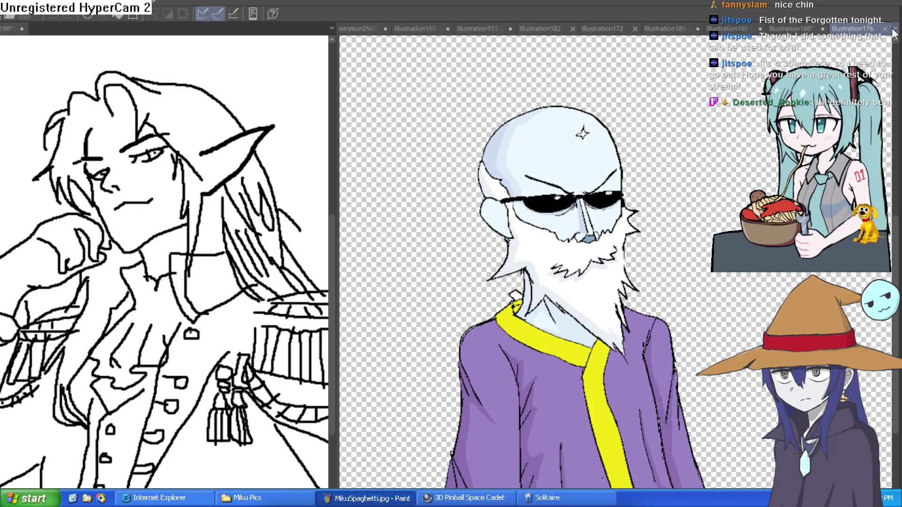
key("ctrl+Tab")
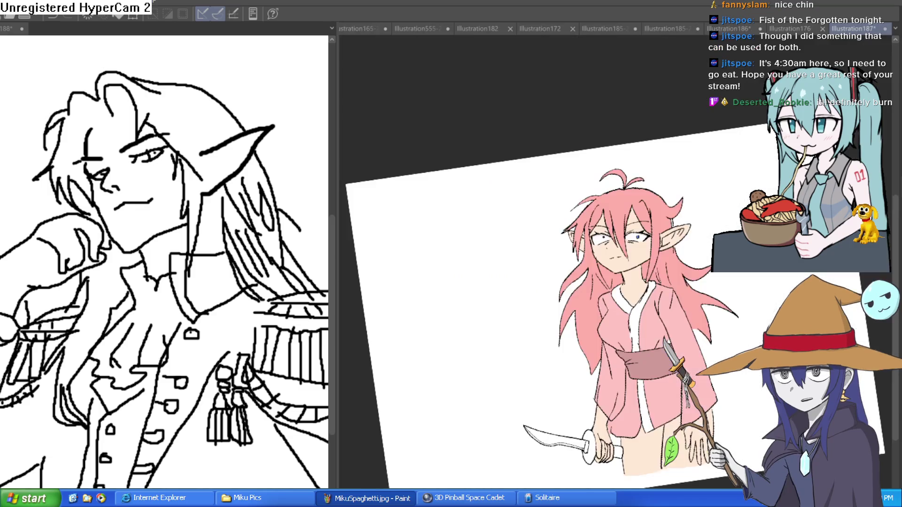
key("ctrl+alt+0")
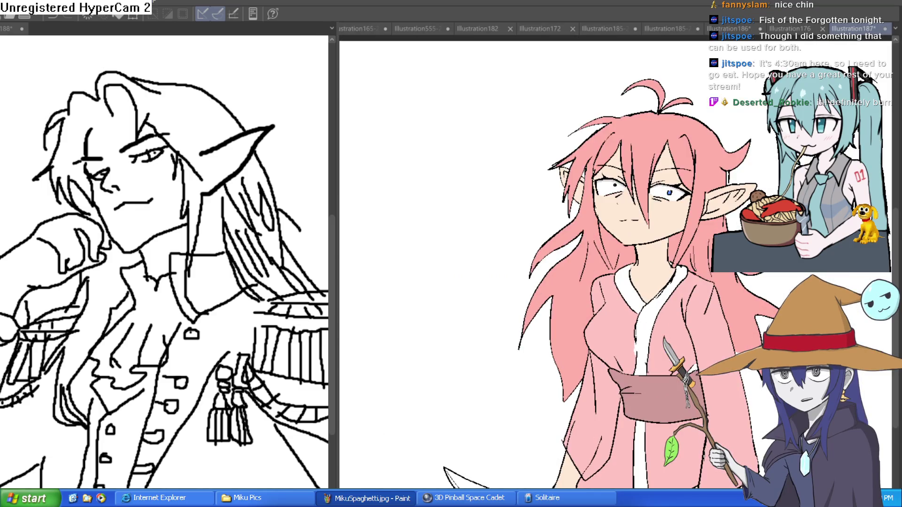
left_click_drag(781, 166, 775, 188)
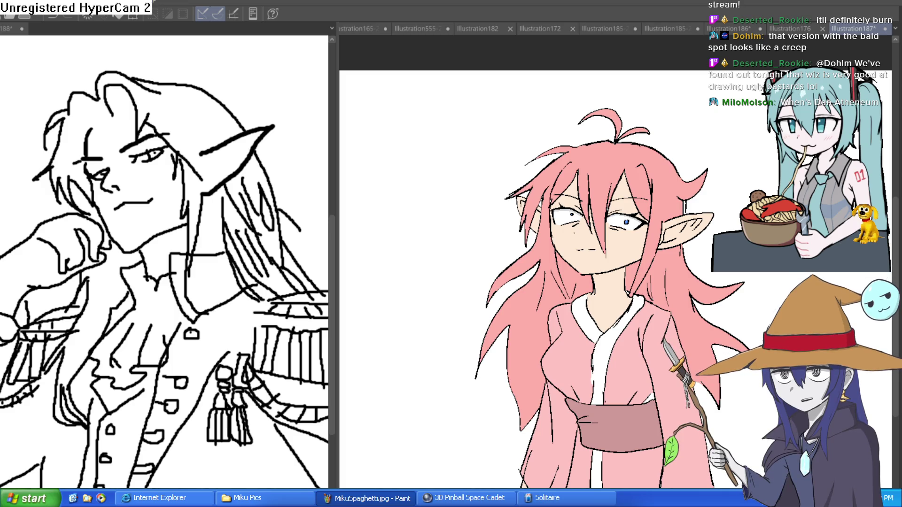
left_click(817, 31)
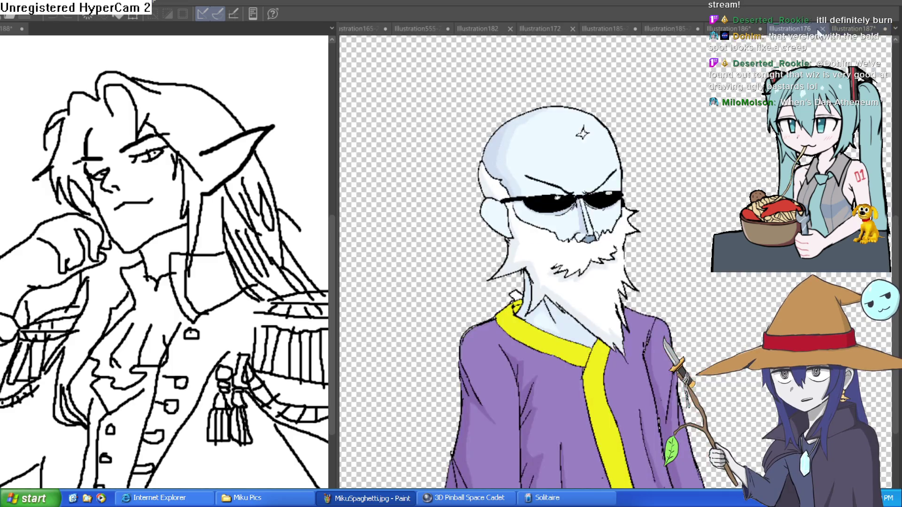
Go via the witches and bob-haired elf tabs to Illustration185-222-22, zoomed out on the long-haired elf.
left_click(718, 29)
left_click(683, 27)
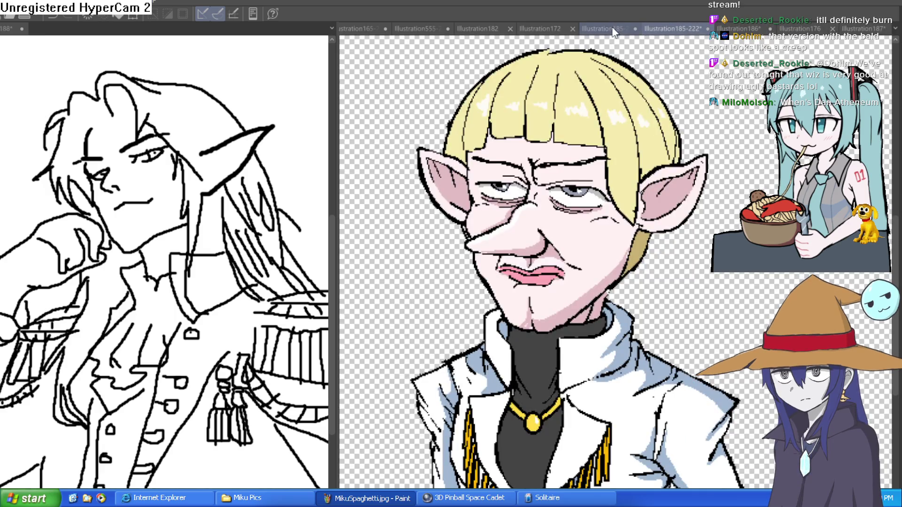
left_click(613, 29)
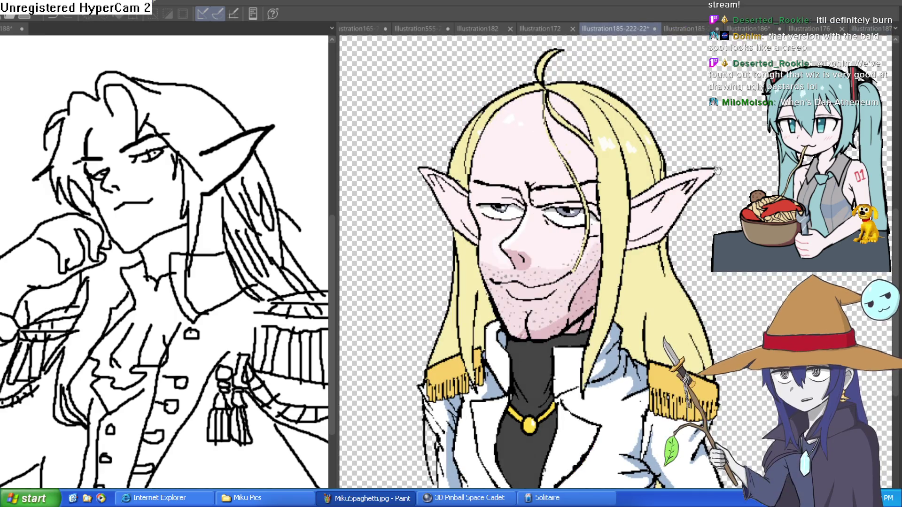
scroll(717, 170, "up", 2)
scroll(690, 188, "down", 3)
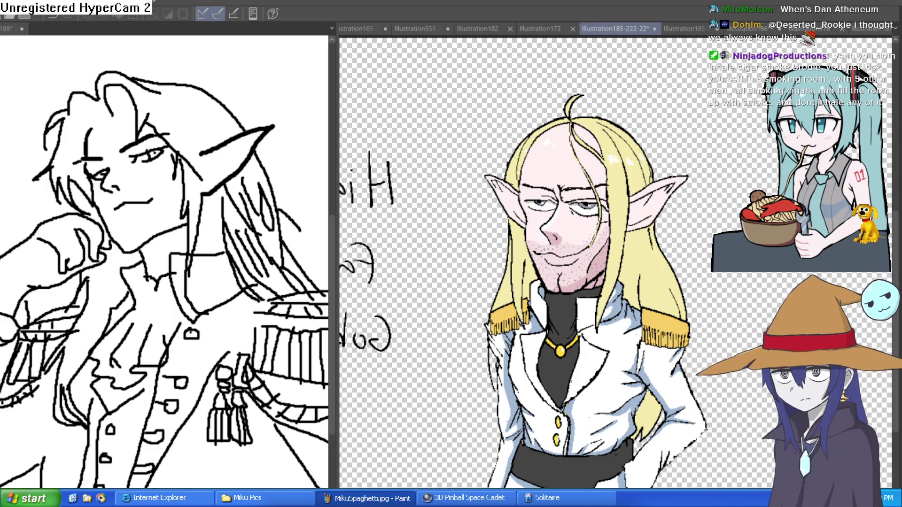
scroll(720, 156, "down", 1)
scroll(720, 156, "down", 3)
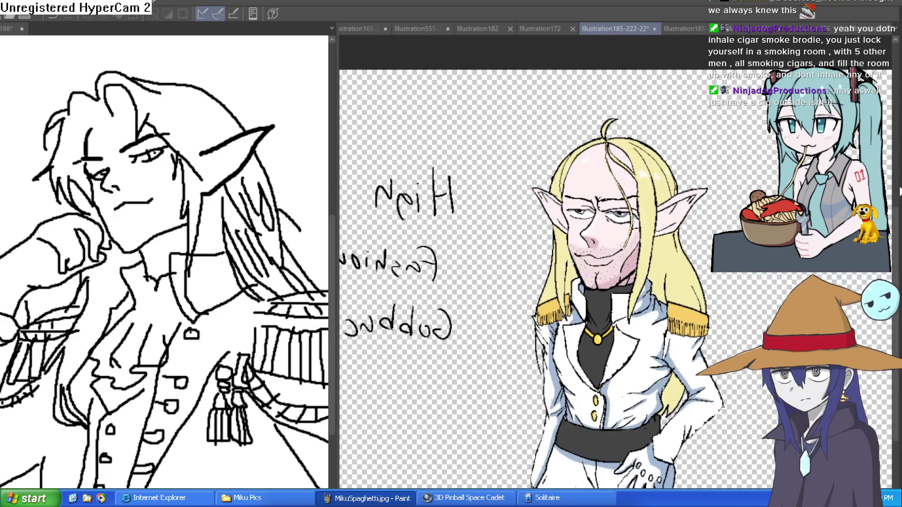
key("h")
key("h")
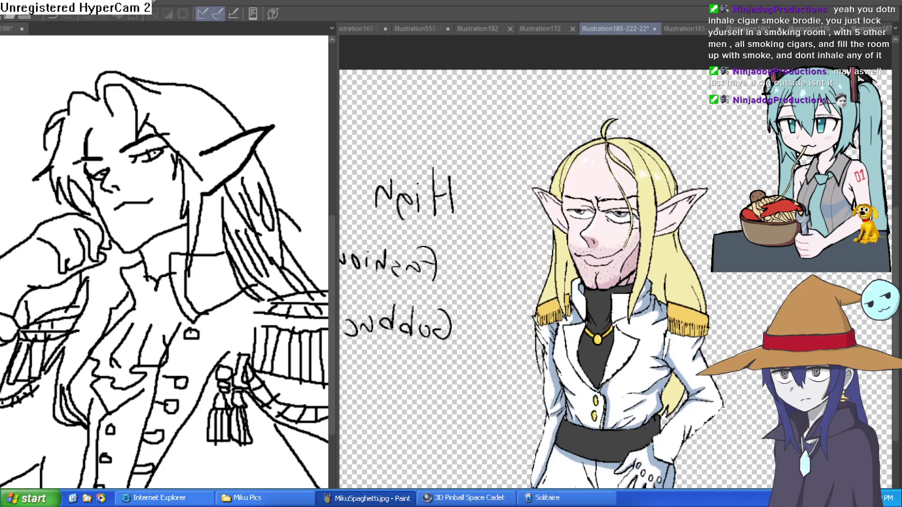
key("h")
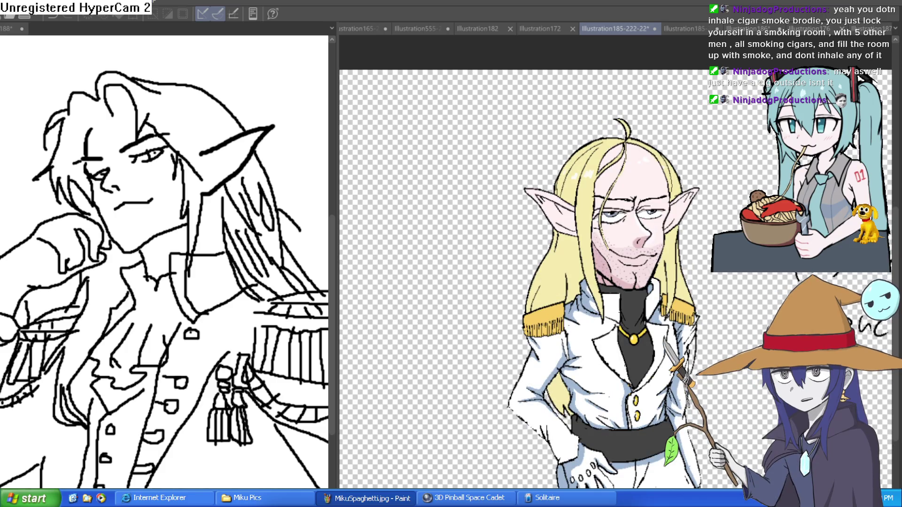
key("h")
key("h")
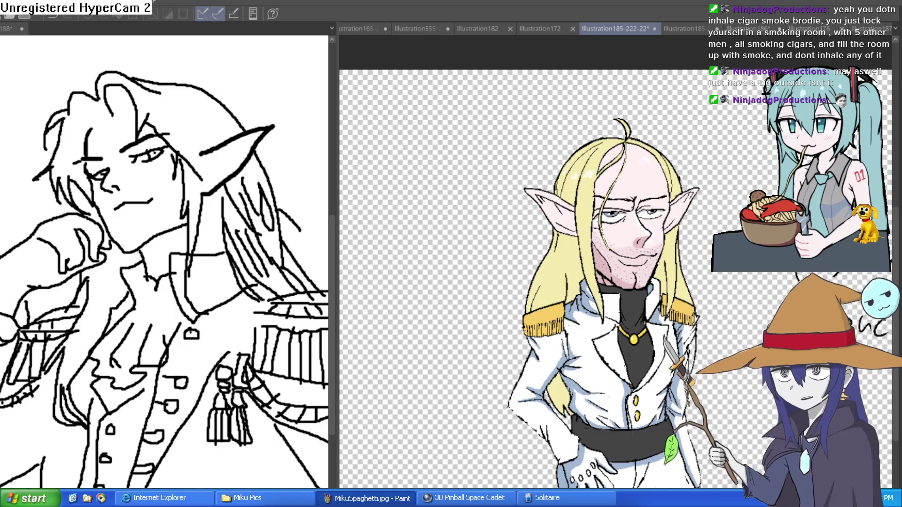
key("h")
scroll(729, 210, "up", 5)
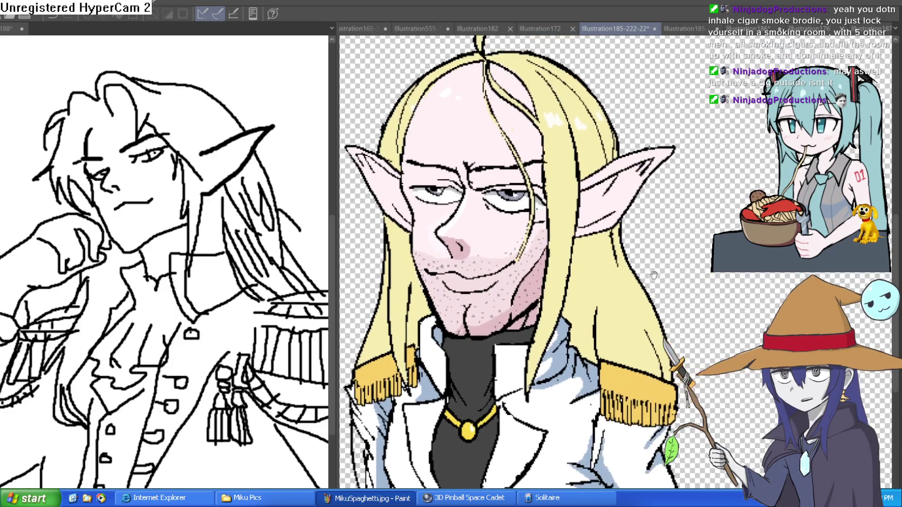
scroll(731, 275, "up", 2)
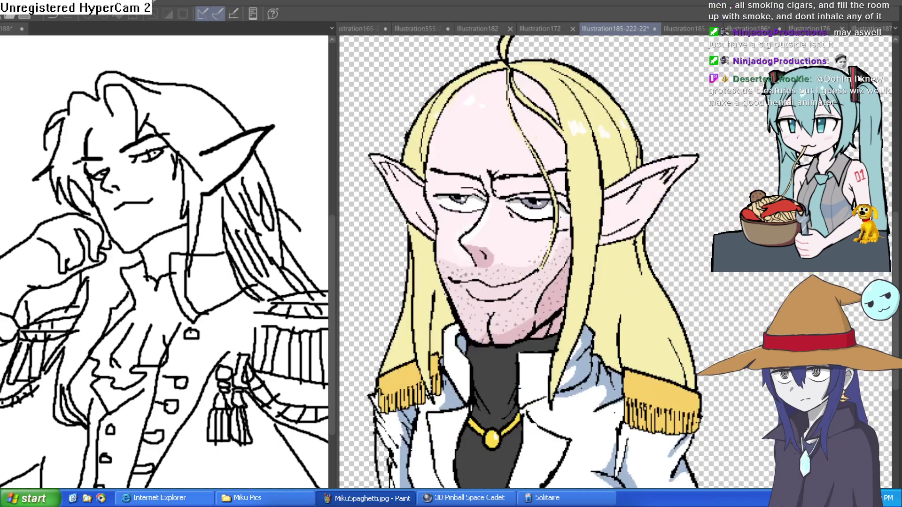
scroll(712, 209, "down", 4)
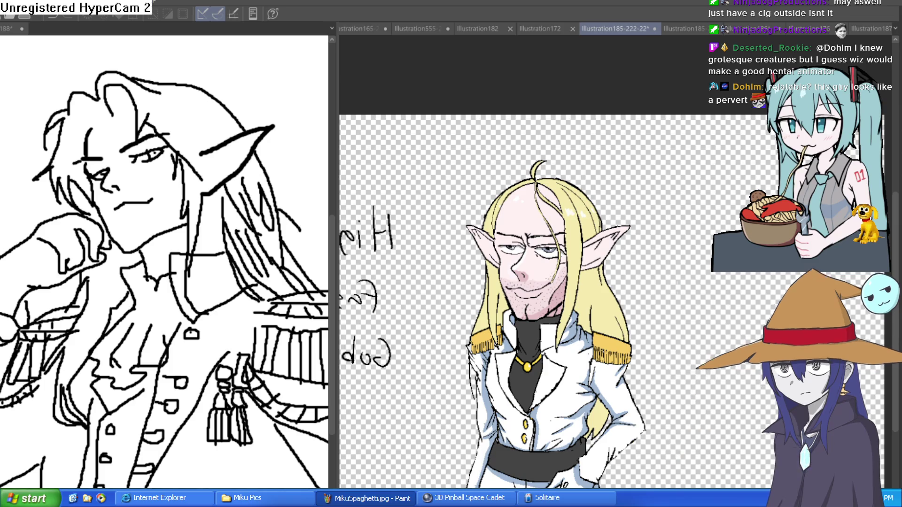
scroll(629, 141, "up", 4)
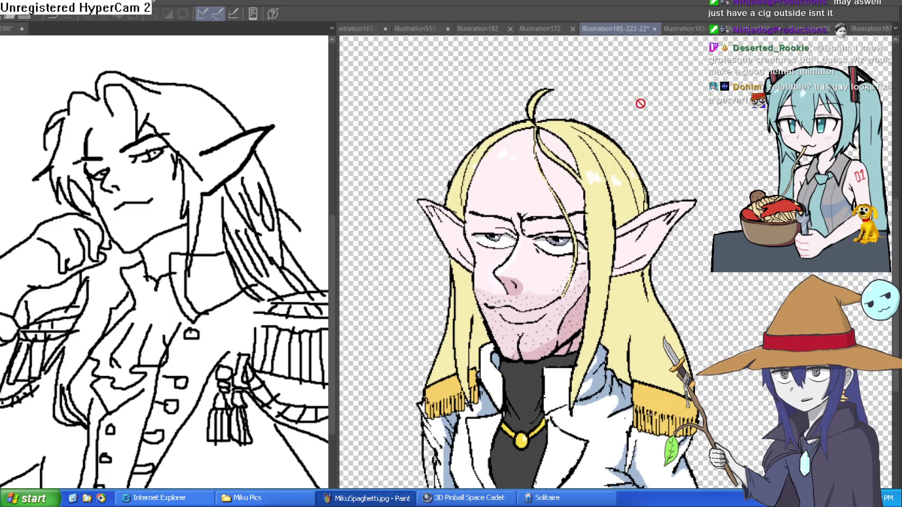
left_click(551, 29)
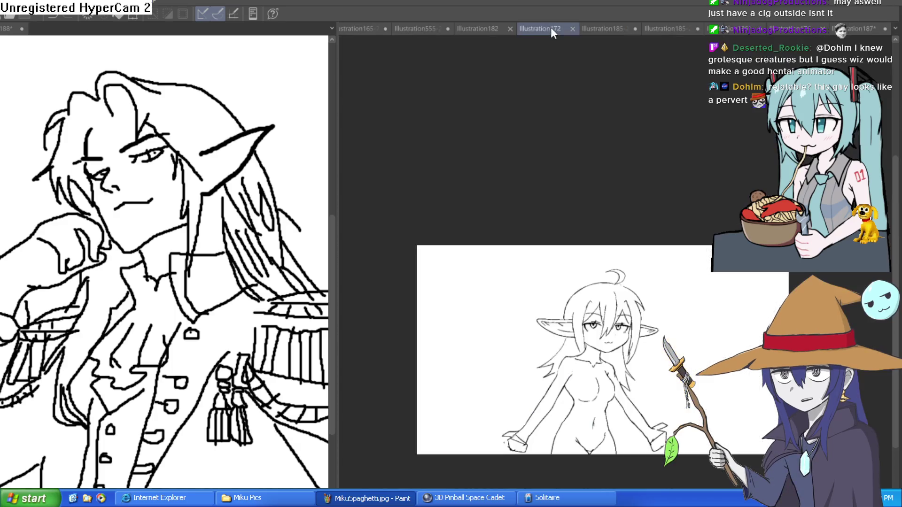
Cycle through the document tabs to the pink-haired kimono elf girl, Illustration187.
left_click(498, 29)
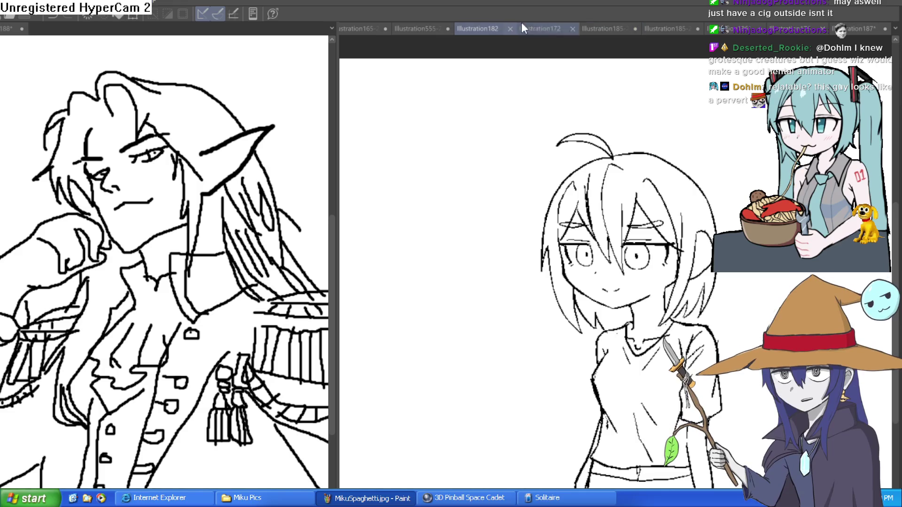
left_click(429, 28)
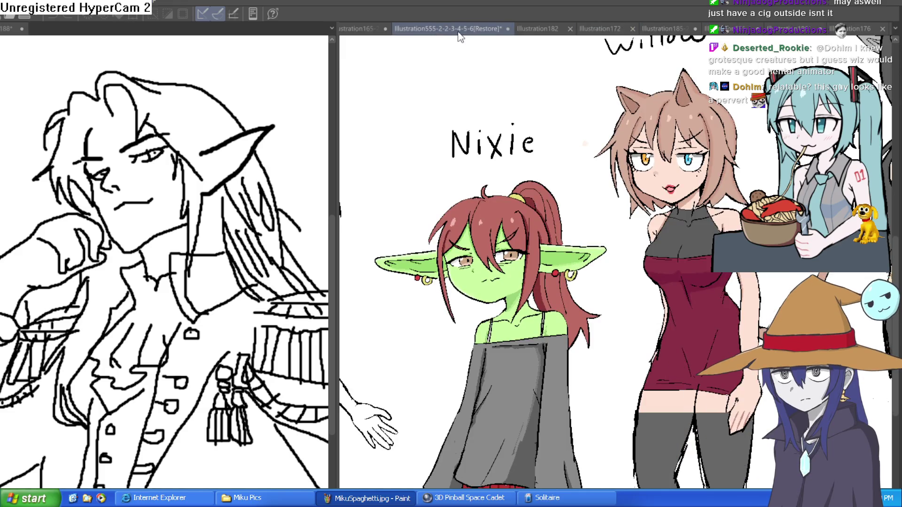
left_click(859, 29)
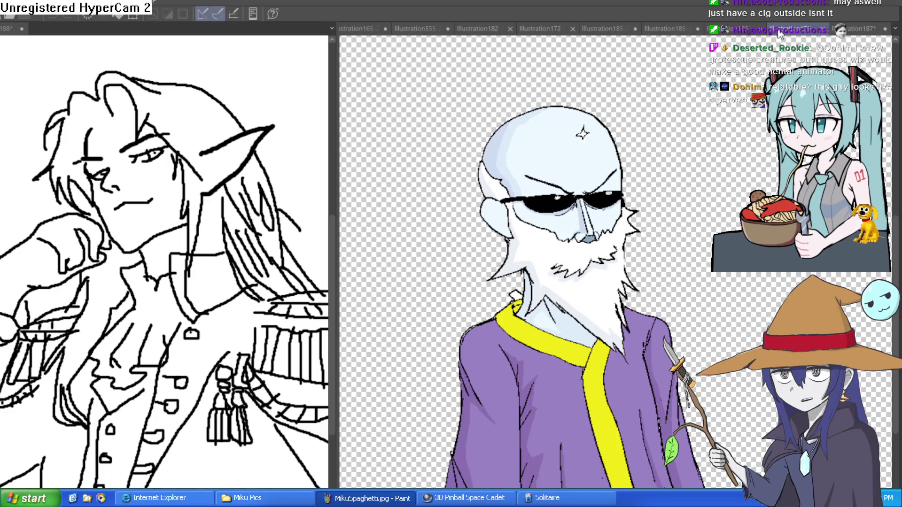
left_click(815, 31)
left_click(871, 28)
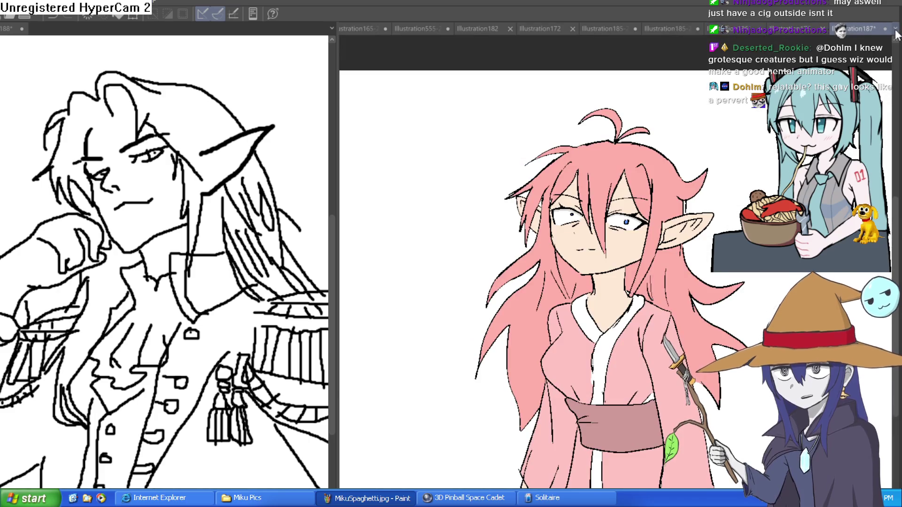
Pan and zoom in on the elf girl's uncoloured knife.
mouse_move(838, 234)
left_mouse_down()
mouse_move(704, 181)
mouse_move(690, 221)
mouse_move(681, 219)
mouse_move(696, 214)
left_mouse_up()
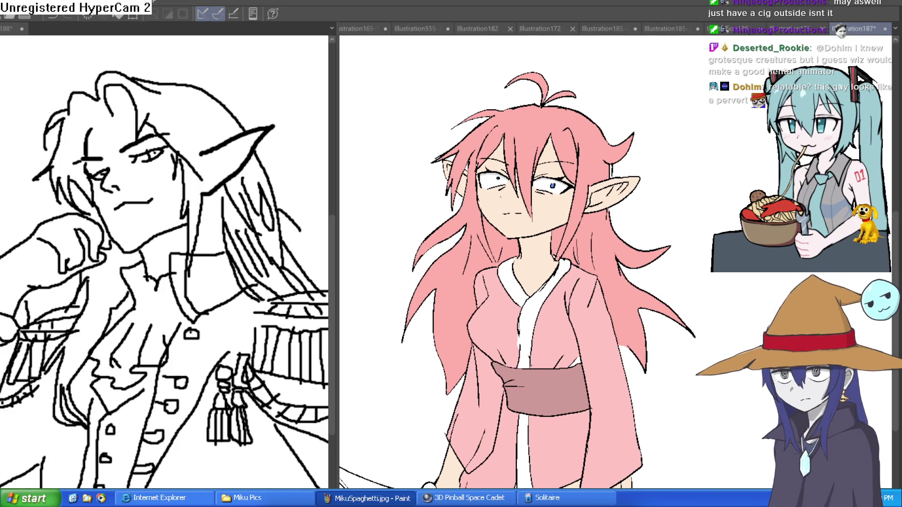
scroll(528, 193, "up", 3)
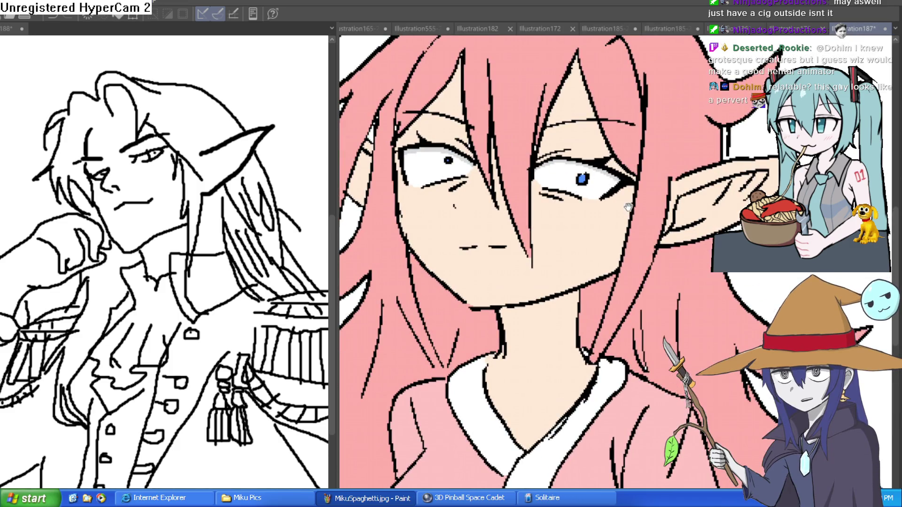
scroll(724, 218, "down", 3)
mouse_move(727, 223)
left_mouse_down()
mouse_move(719, 198)
mouse_move(726, 136)
left_mouse_up()
scroll(727, 136, "up", 2)
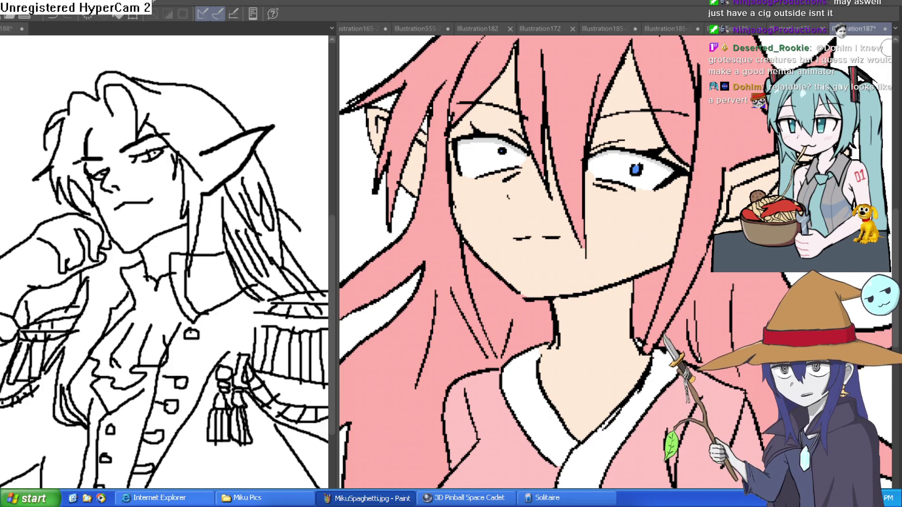
left_click_drag(887, 47, 821, 70)
scroll(615, 262, "down", 5)
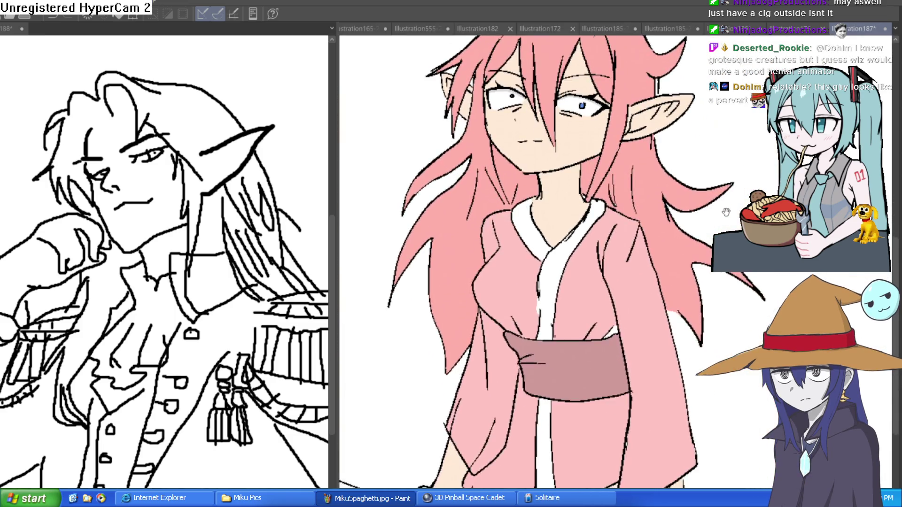
scroll(615, 262, "down", 1)
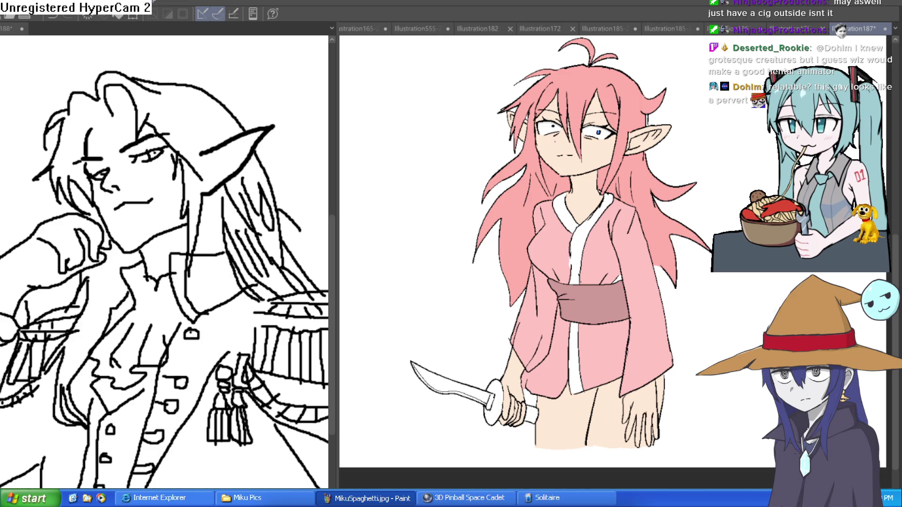
scroll(486, 370, "up", 3)
scroll(598, 363, "up", 2)
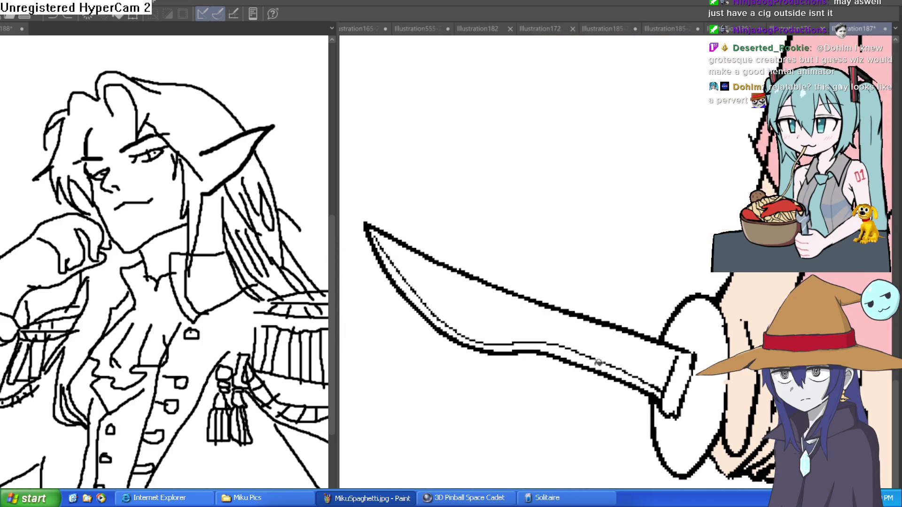
Fill the knife blade and its three handle strips with flat grey.
left_click(540, 318)
scroll(740, 374, "up", 1)
left_click(611, 337)
left_click(599, 359)
left_click(608, 342)
scroll(669, 351, "up", 2)
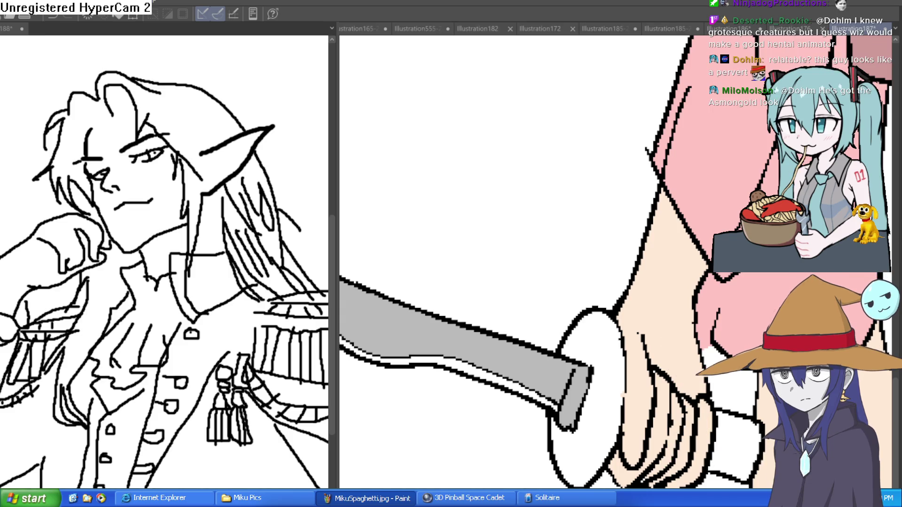
scroll(587, 185, "down", 5)
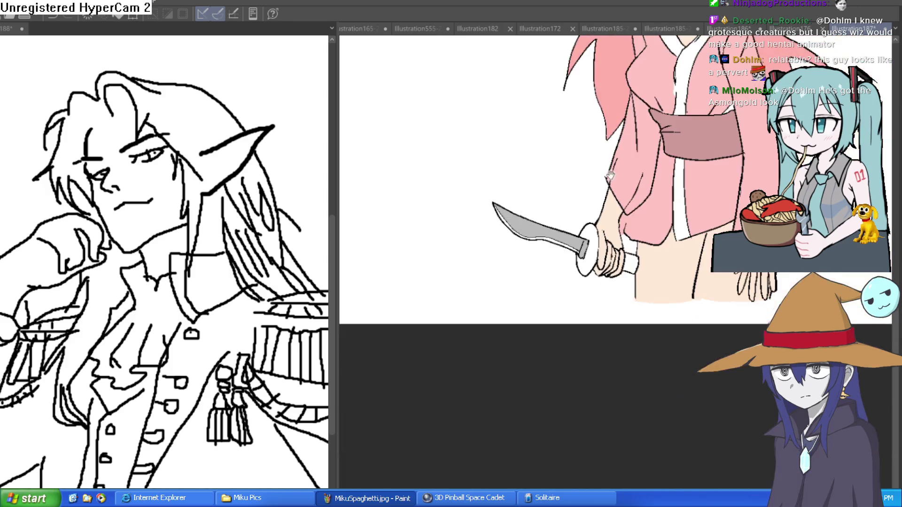
Zoom in and out on the elf girl's hand gripping the grey-bladed knife.
scroll(610, 176, "up", 4)
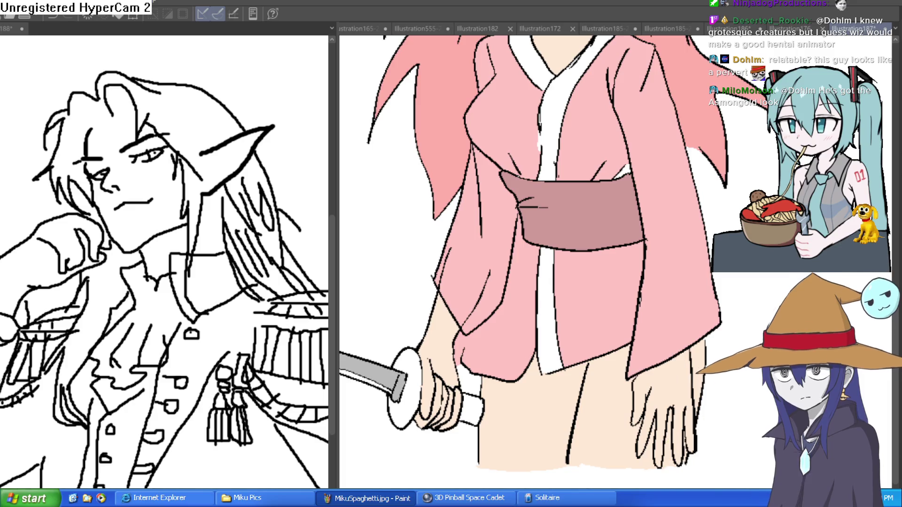
scroll(591, 315, "down", 3)
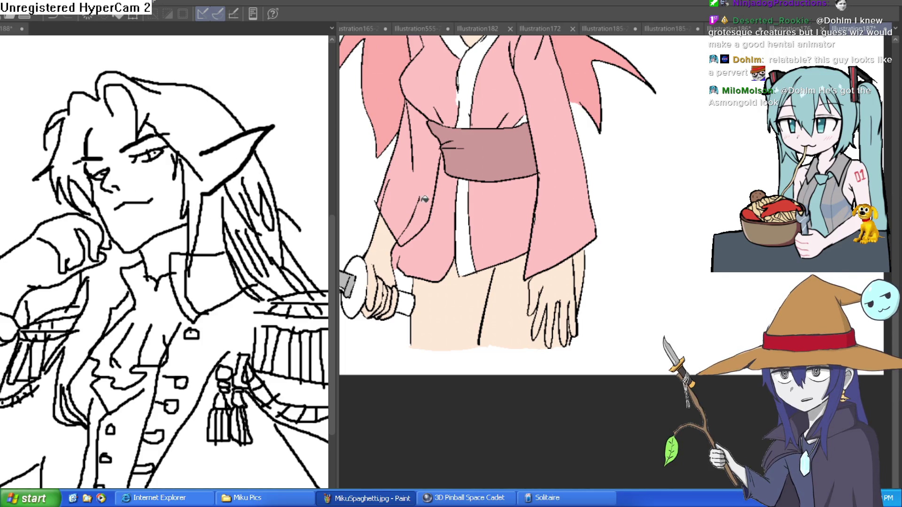
scroll(337, 262, "up", 3)
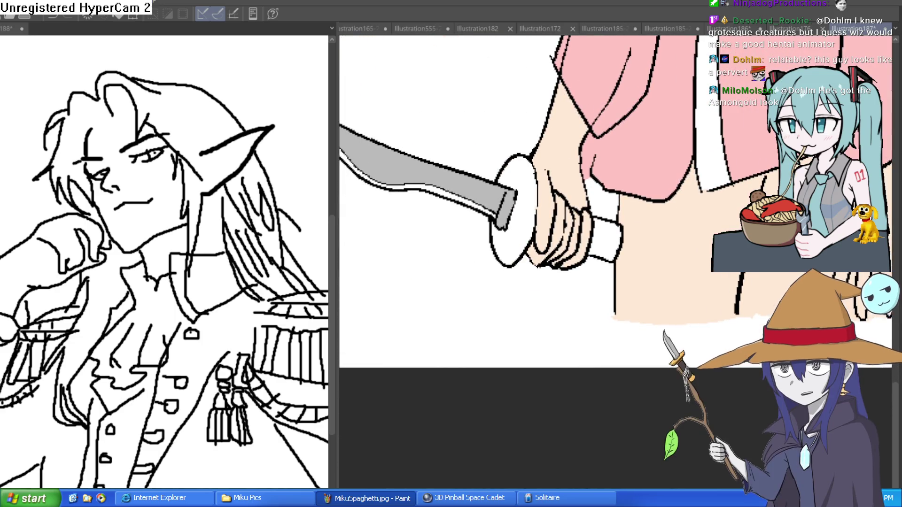
Fill the knife guard yellow and the handle brown, then zoom out over the figure.
left_click(529, 217)
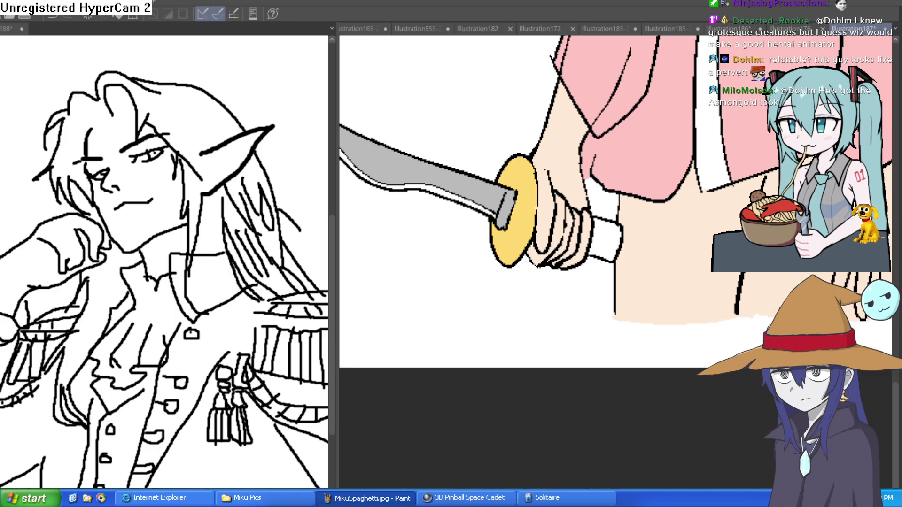
left_click(616, 240)
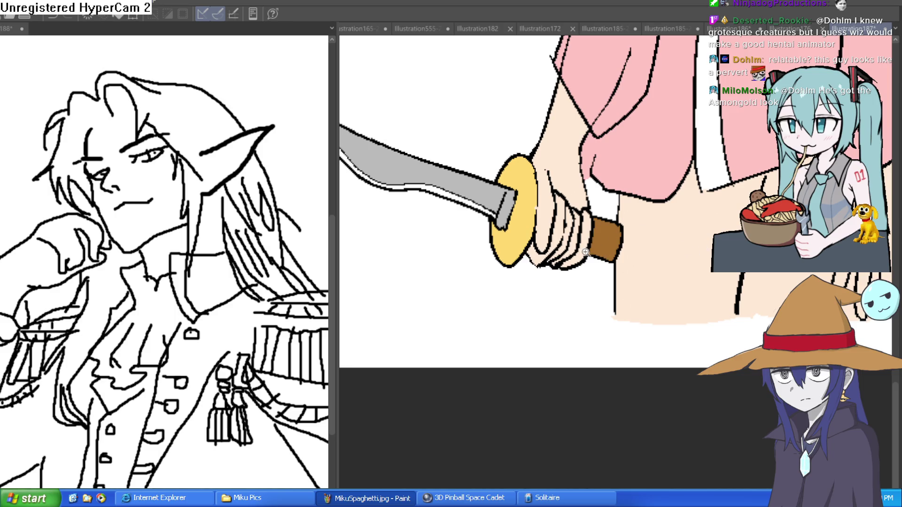
scroll(585, 252, "up", 3)
scroll(634, 316, "down", 1)
scroll(682, 292, "down", 1)
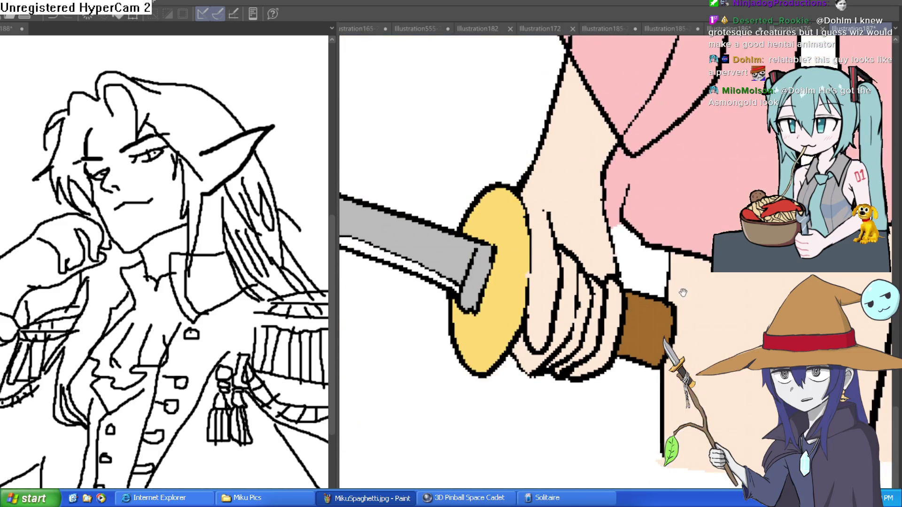
scroll(682, 292, "down", 4)
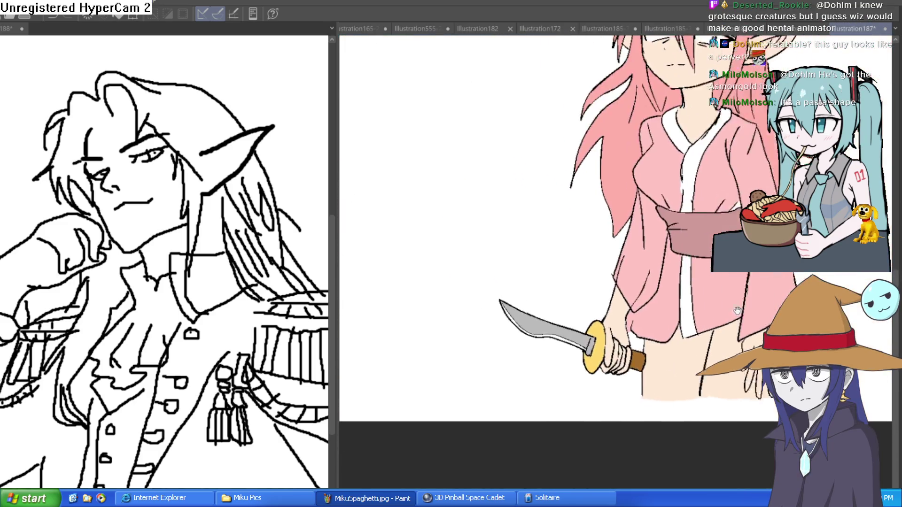
scroll(736, 311, "down", 1)
scroll(658, 331, "up", 4)
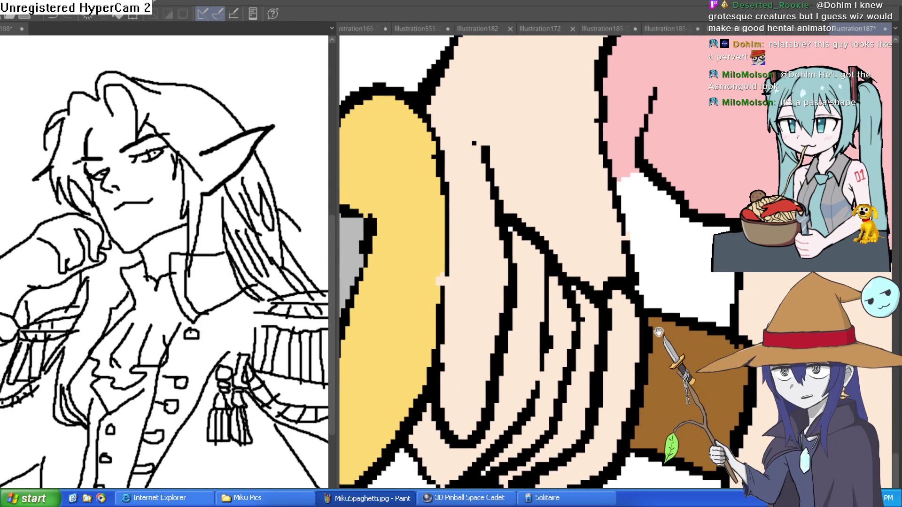
scroll(658, 332, "down", 4)
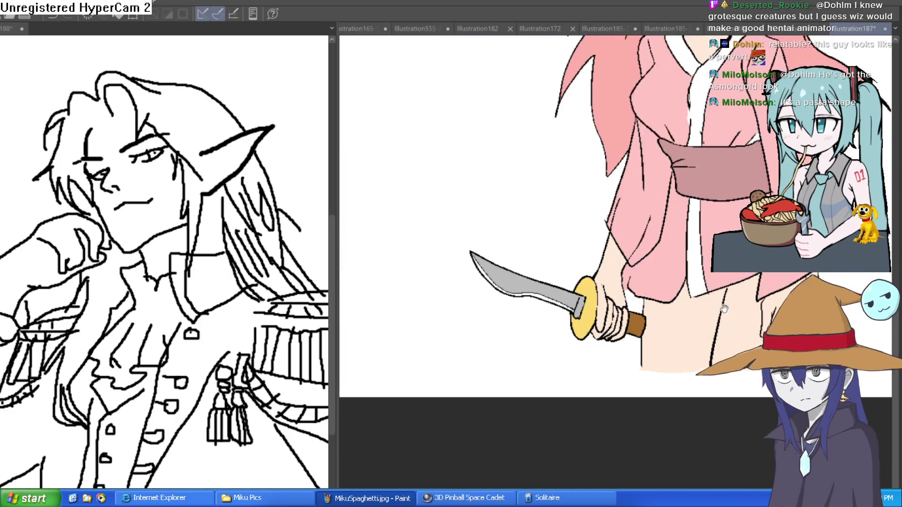
scroll(724, 308, "down", 3)
scroll(681, 243, "up", 4)
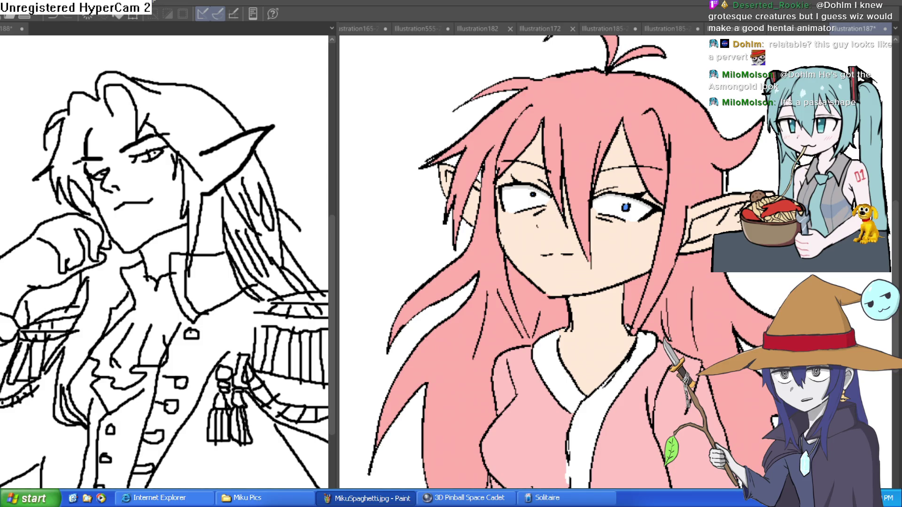
left_click(673, 29)
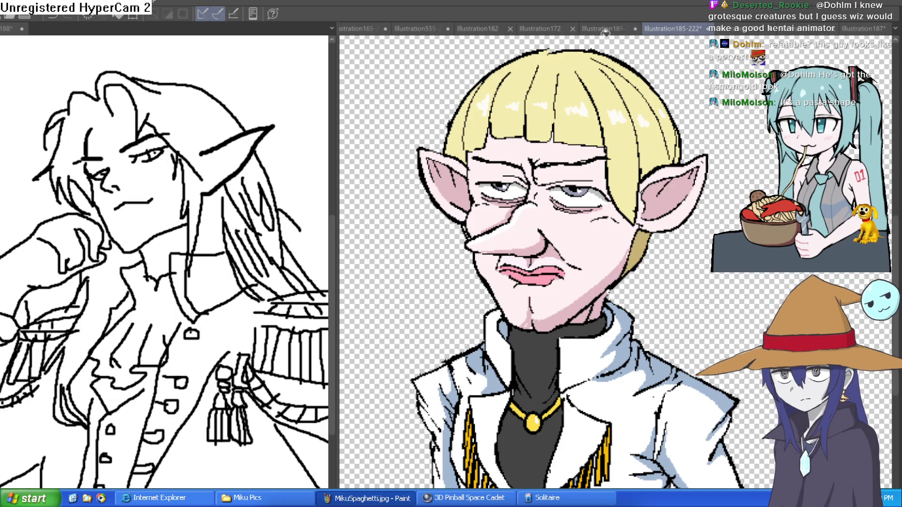
left_click(604, 29)
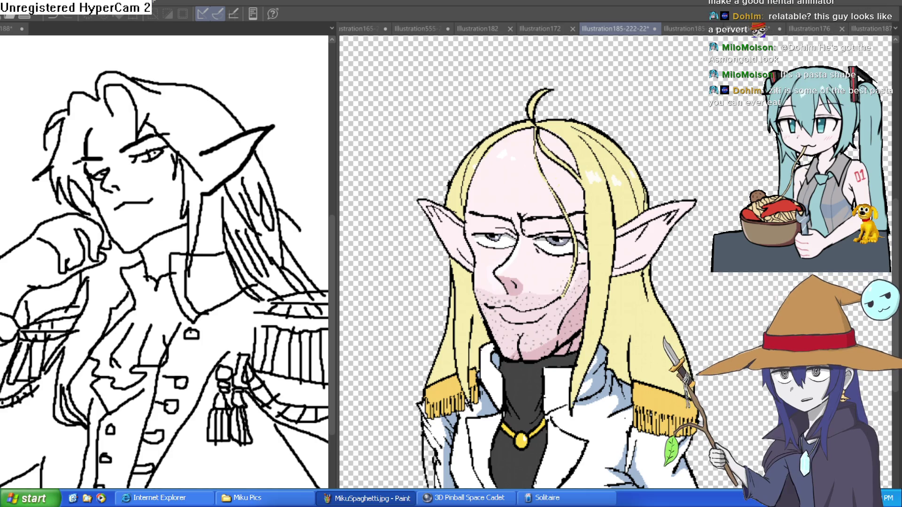
key("ctrl+y")
key("ctrl+z")
key("ctrl+y")
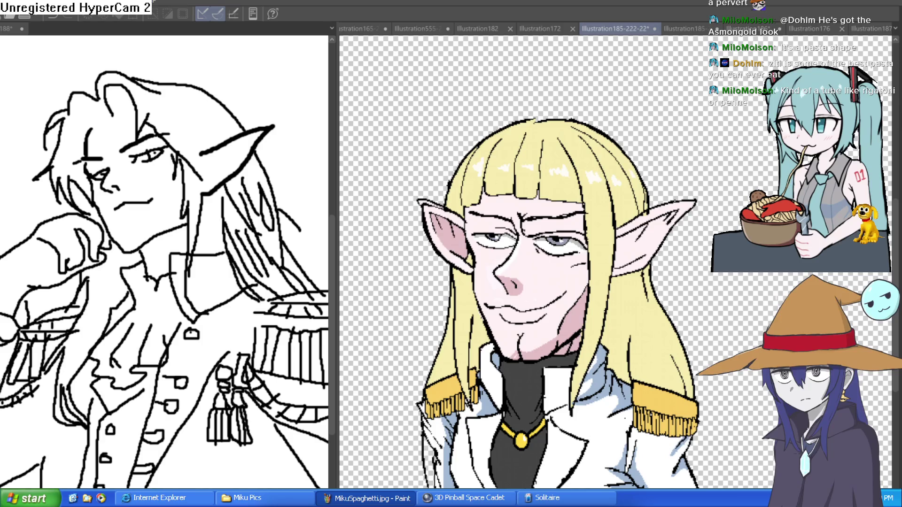
key("ctrl+z")
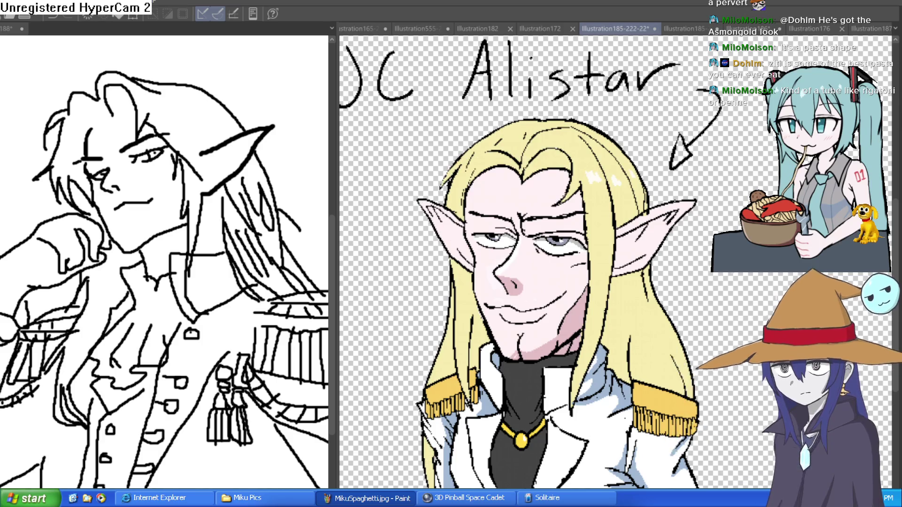
scroll(737, 299, "down", 1)
mouse_move(720, 284)
left_mouse_down()
mouse_move(710, 329)
mouse_move(721, 349)
left_mouse_up()
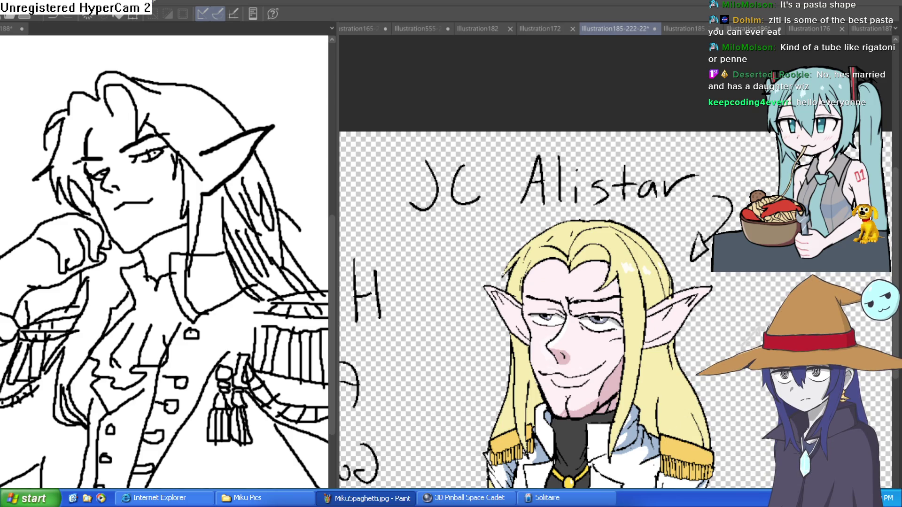
left_click(836, 29)
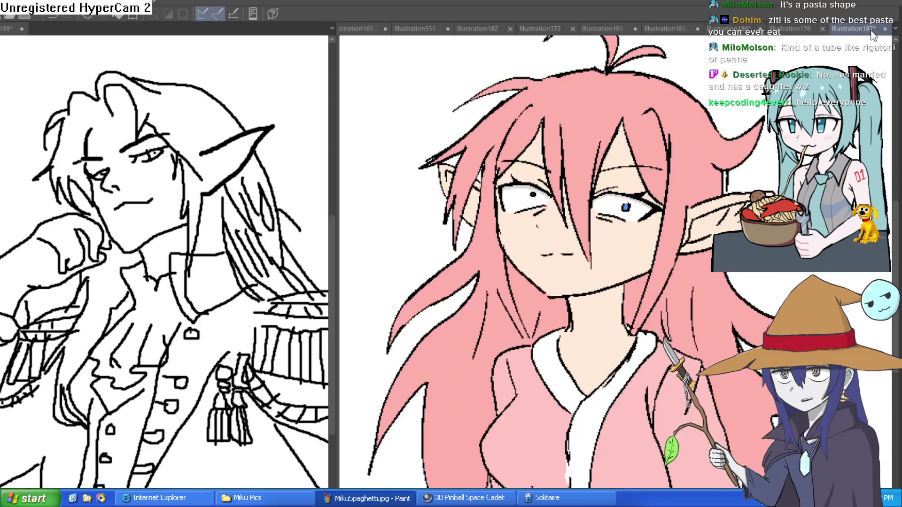
Flip through the bald bearded man, pink-haired elf girl and elf sketch illustrations.
left_click(793, 29)
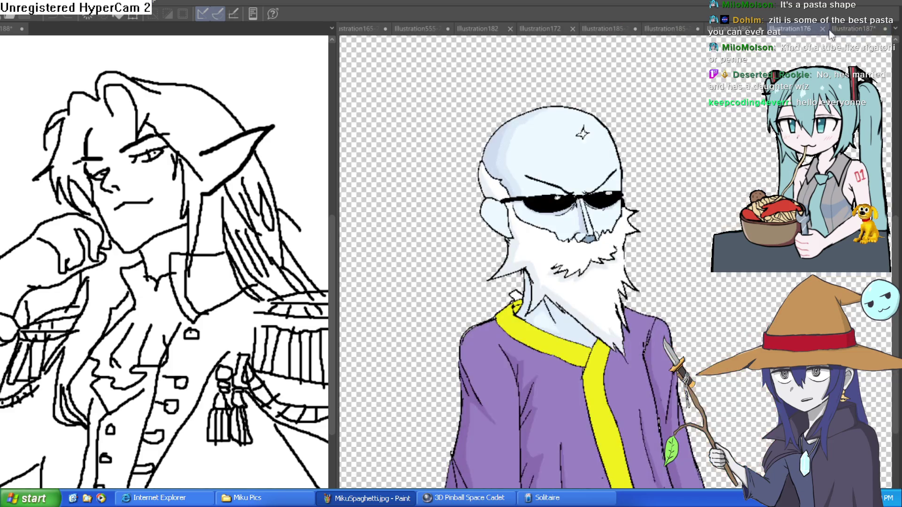
left_click(850, 29)
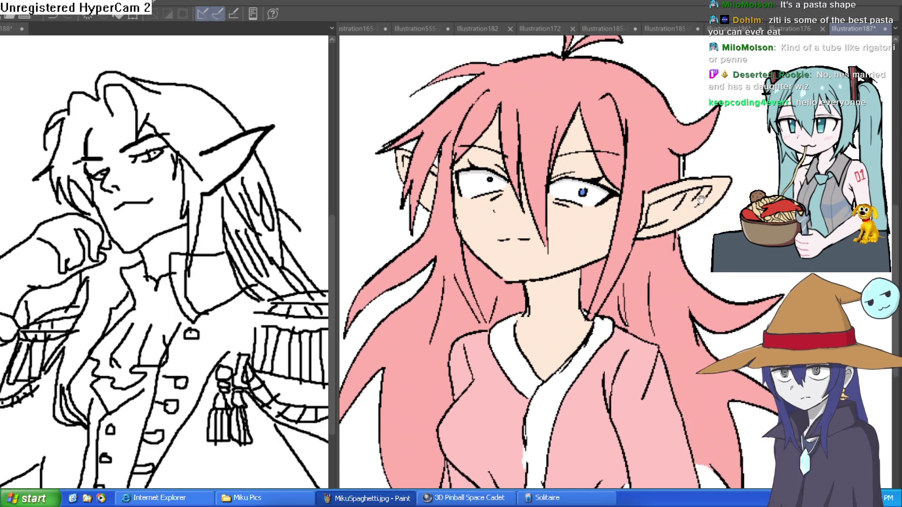
scroll(704, 201, "down", 2)
scroll(713, 172, "up", 3)
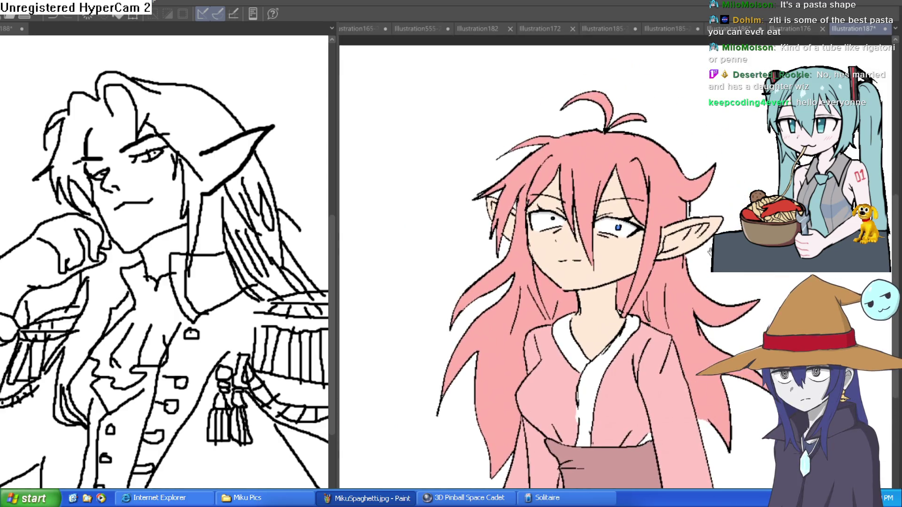
left_click(563, 28)
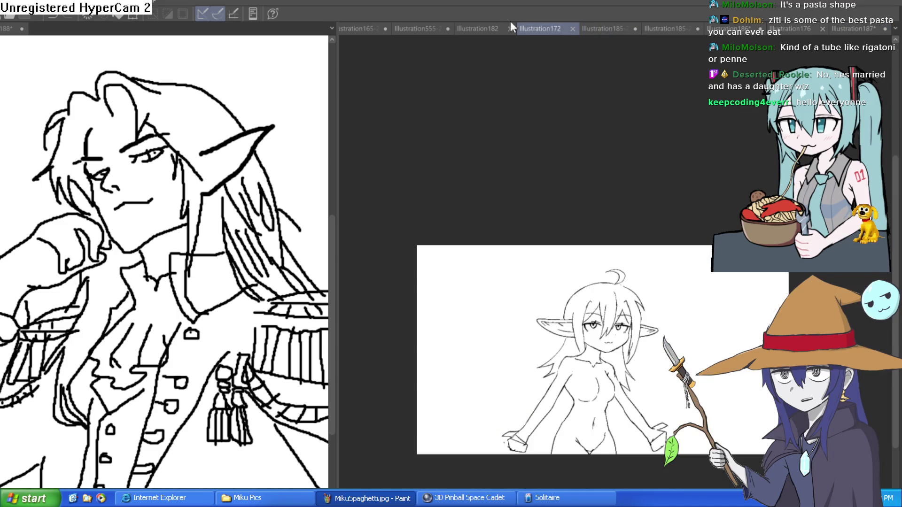
Show the JC Alistar blond elf illustration, Illustration185-222-22, and frame it on the canvas.
left_click(620, 29)
scroll(677, 167, "up", 3)
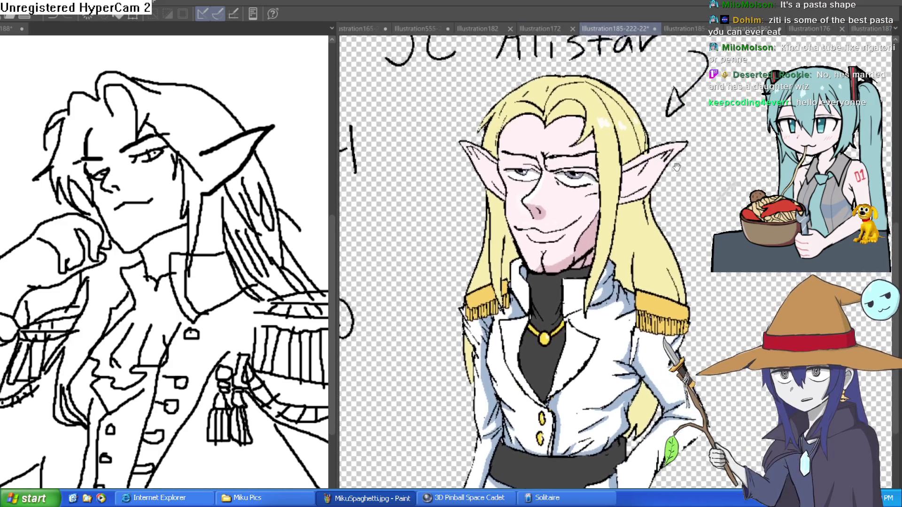
left_click_drag(677, 166, 677, 157)
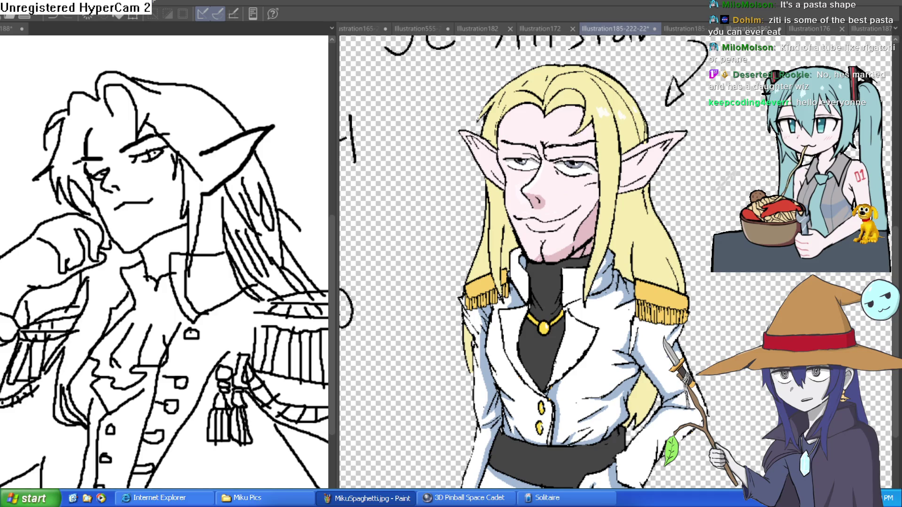
scroll(564, 263, "down", 2)
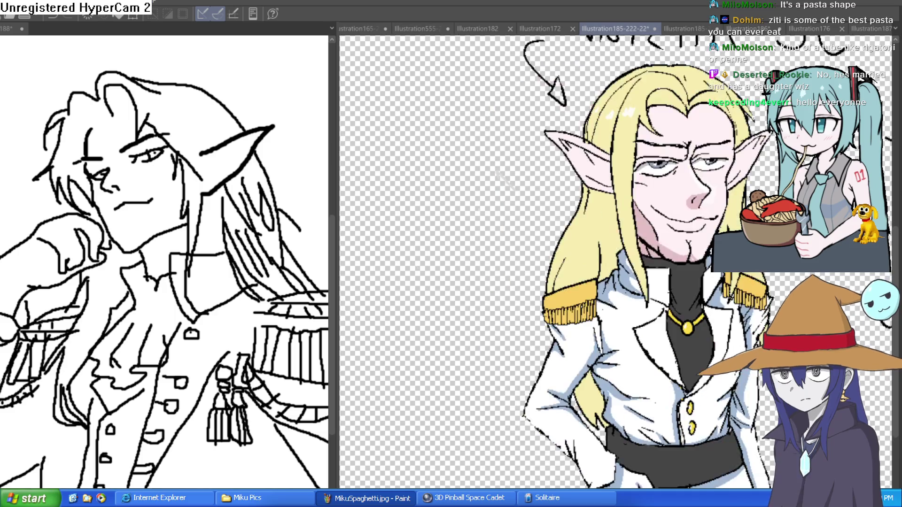
scroll(564, 263, "up", 2)
scroll(615, 261, "down", 2)
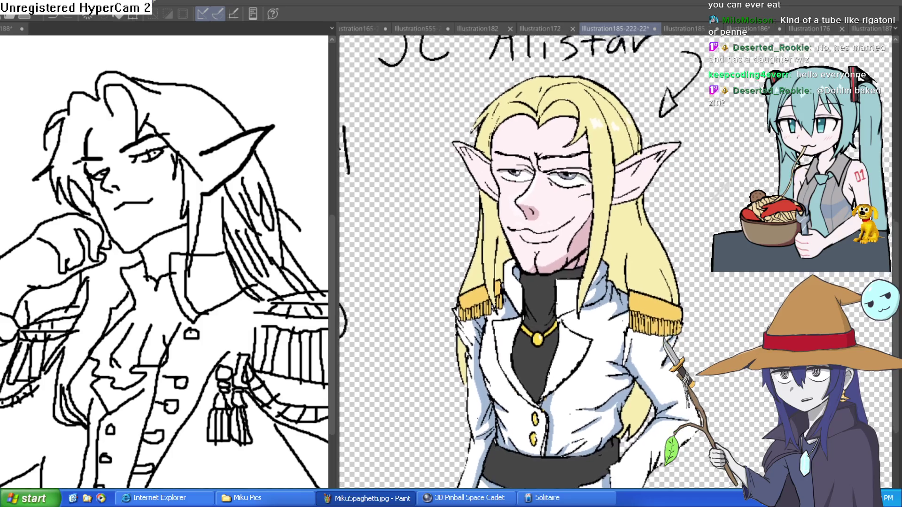
scroll(616, 261, "up", 2)
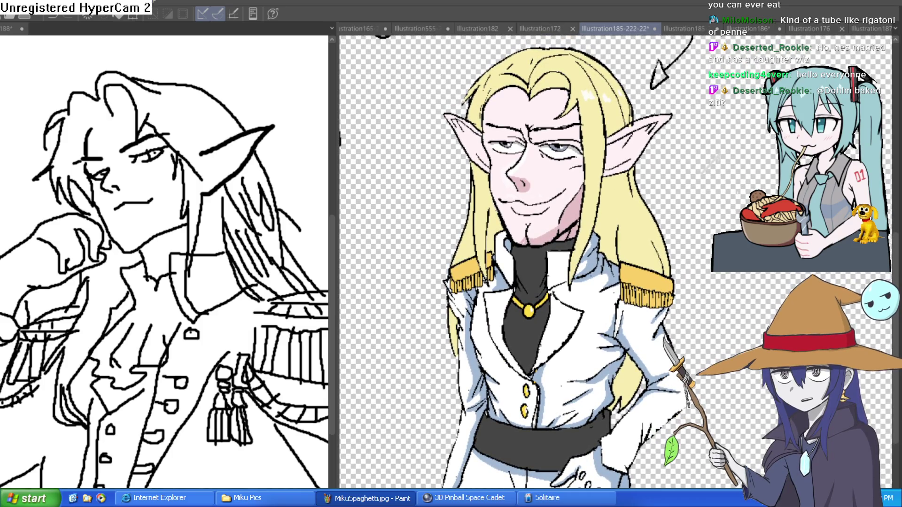
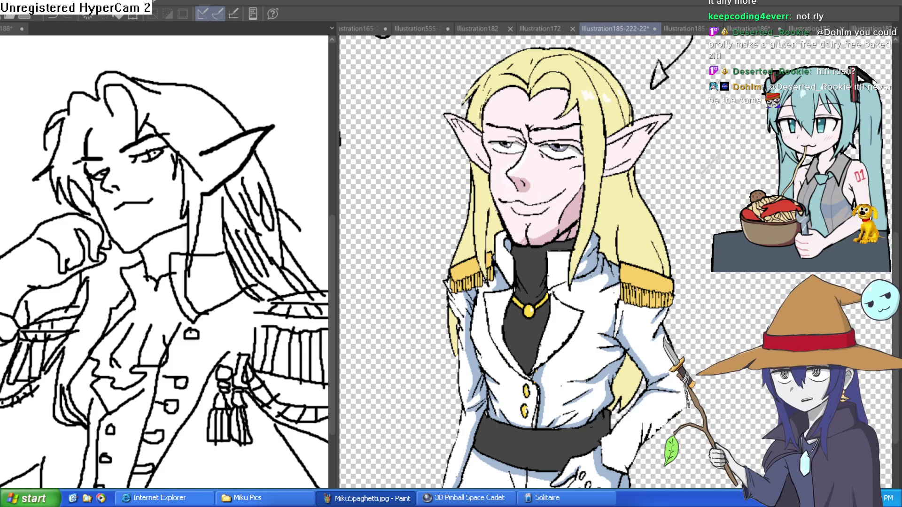
Switch to the Illustration187 document with the pink-haired elf.
key("ctrl+Tab")
key("ctrl+Tab")
key("ctrl+Tab")
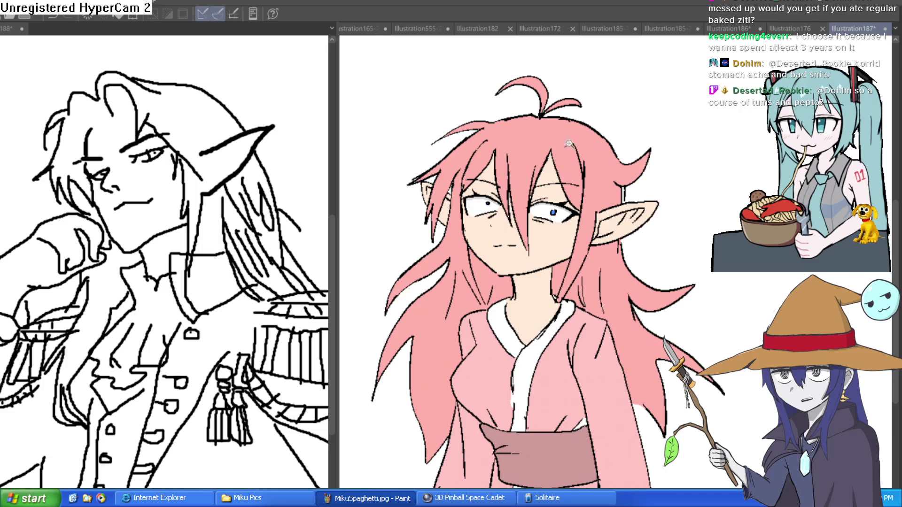
Paint four short white highlight strokes across the elf's pink hair, undoing one misplaced stroke.
scroll(518, 154, "up", 5)
scroll(456, 123, "down", 3)
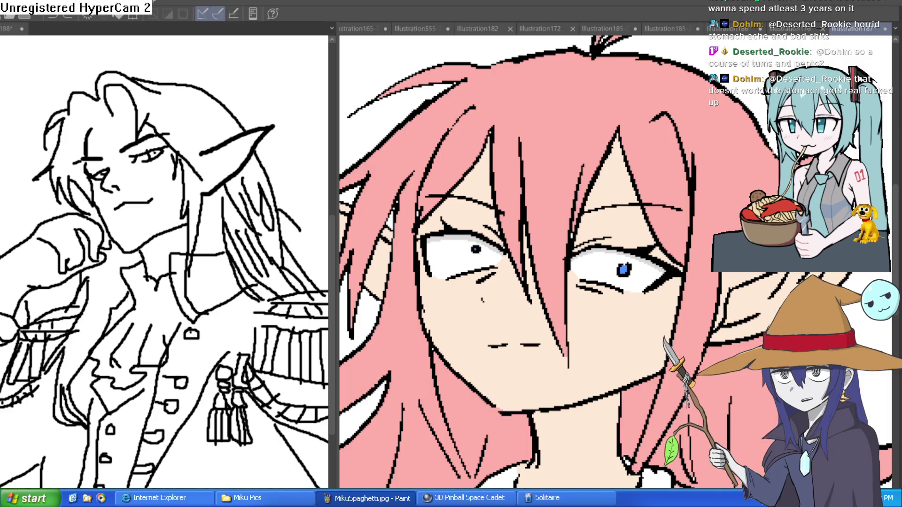
left_click_drag(452, 99, 418, 137)
key("ctrl+z")
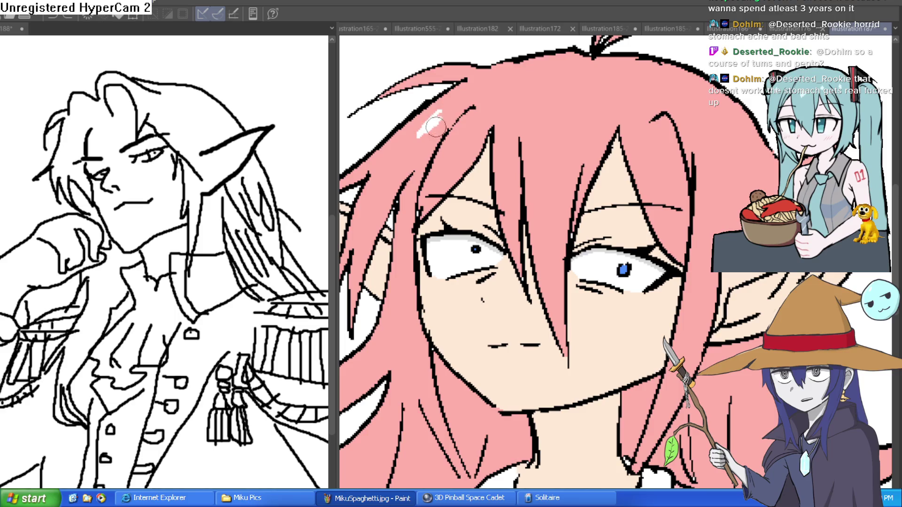
left_click_drag(474, 126, 464, 141)
left_click_drag(556, 123, 541, 142)
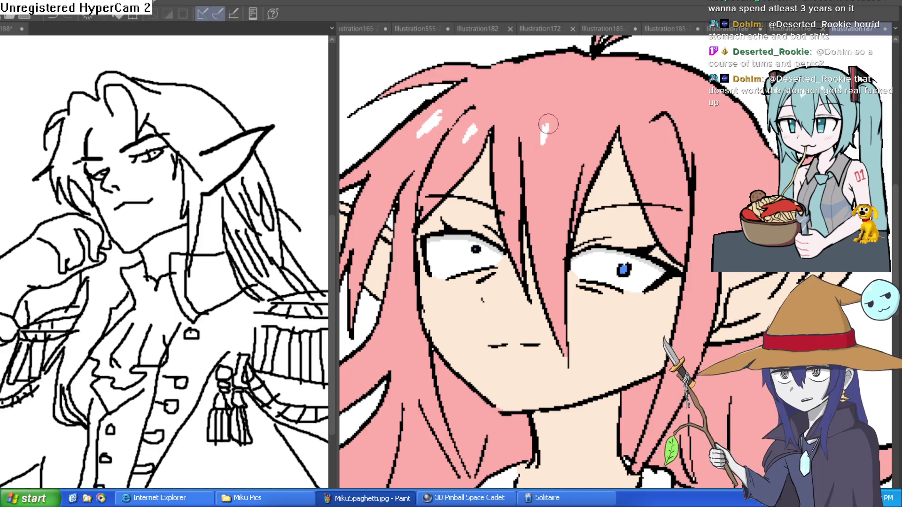
left_click_drag(657, 116, 644, 137)
left_click_drag(718, 112, 707, 123)
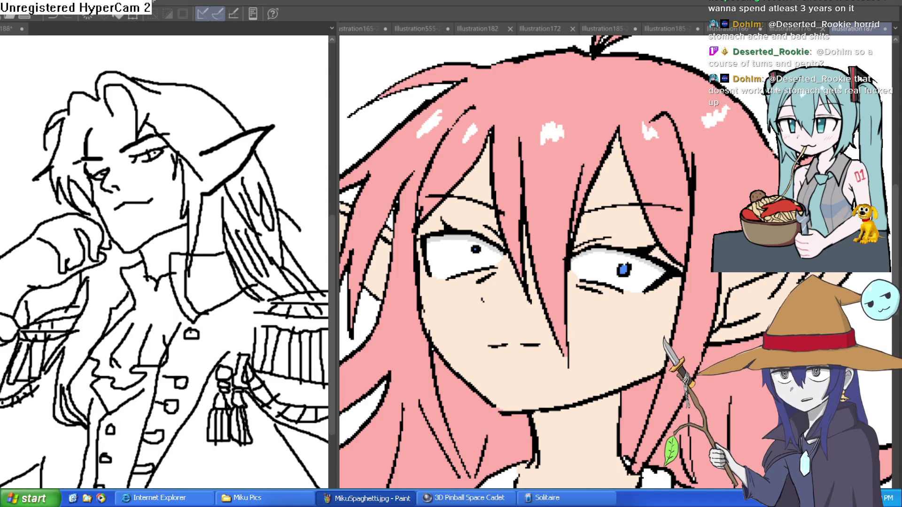
scroll(546, 245, "down", 4)
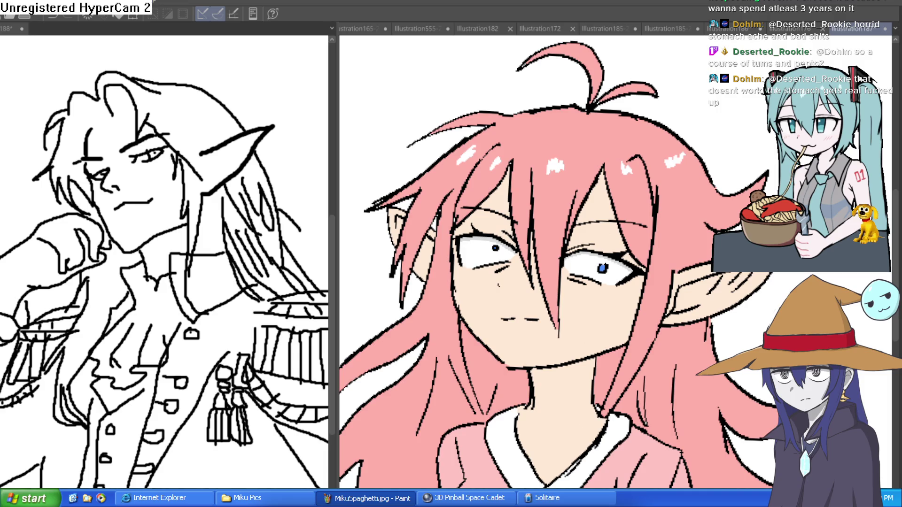
Shade the kimono chest darker pink with a boundary line and two fills.
scroll(682, 208, "down", 5)
left_click_drag(681, 208, 664, 205)
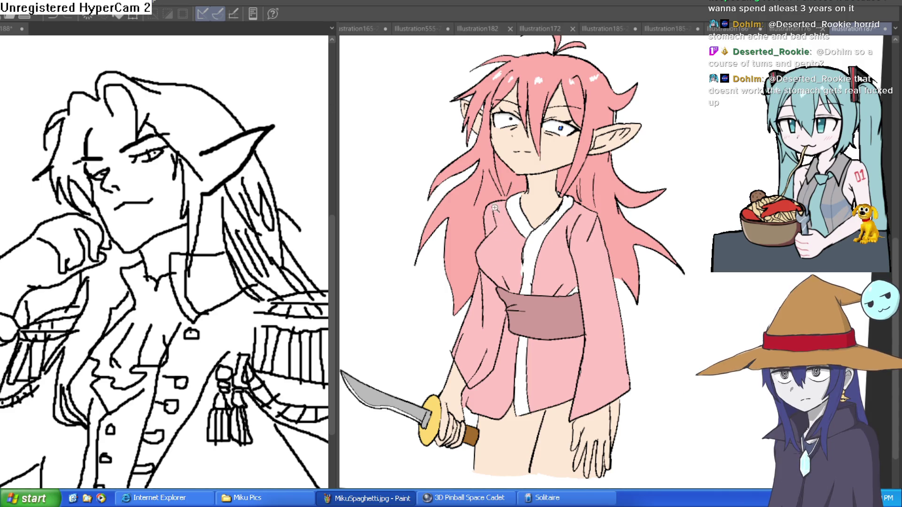
scroll(482, 254, "up", 3)
mouse_move(465, 244)
left_mouse_down()
mouse_move(547, 264)
mouse_move(677, 266)
left_mouse_up()
left_click(676, 294)
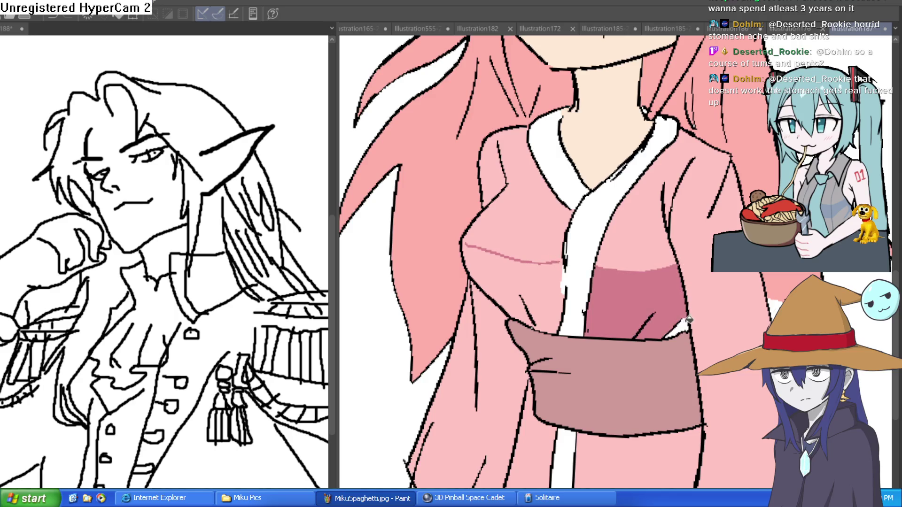
left_click(557, 286)
Shade a darker pink band below the sash with a curved line and fills, undoing a stray line.
scroll(680, 281, "down", 4)
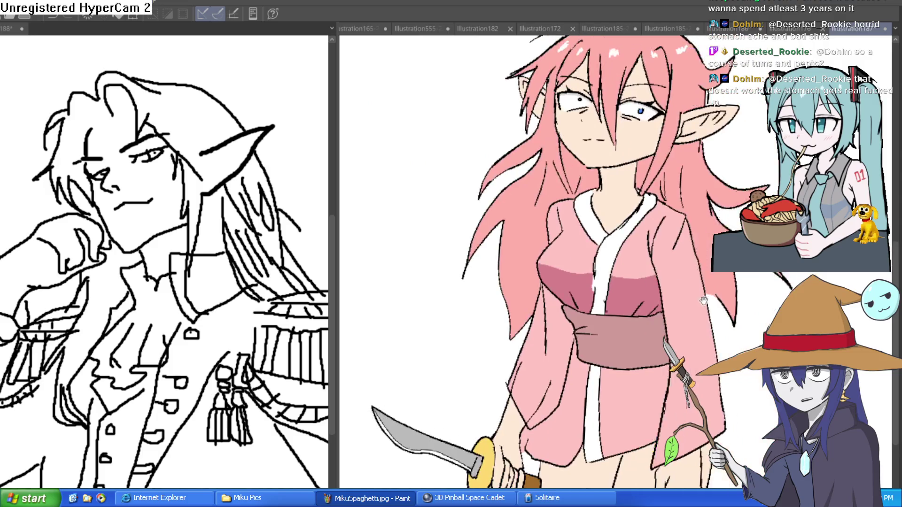
left_click_drag(600, 347, 579, 331)
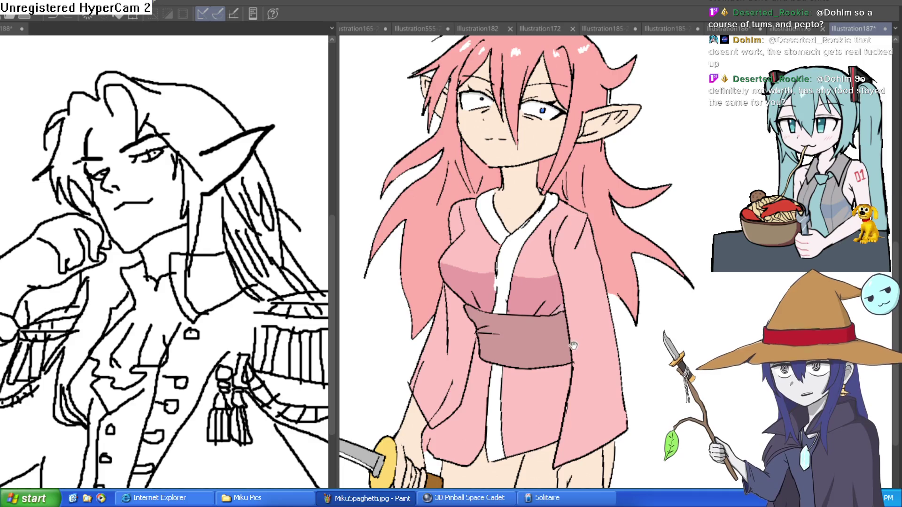
left_click_drag(567, 373, 551, 357)
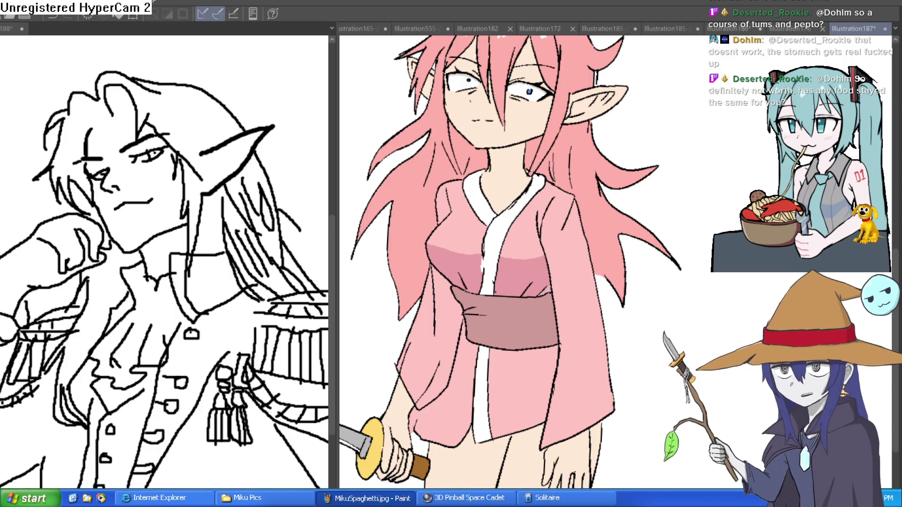
left_click_drag(536, 354, 542, 327)
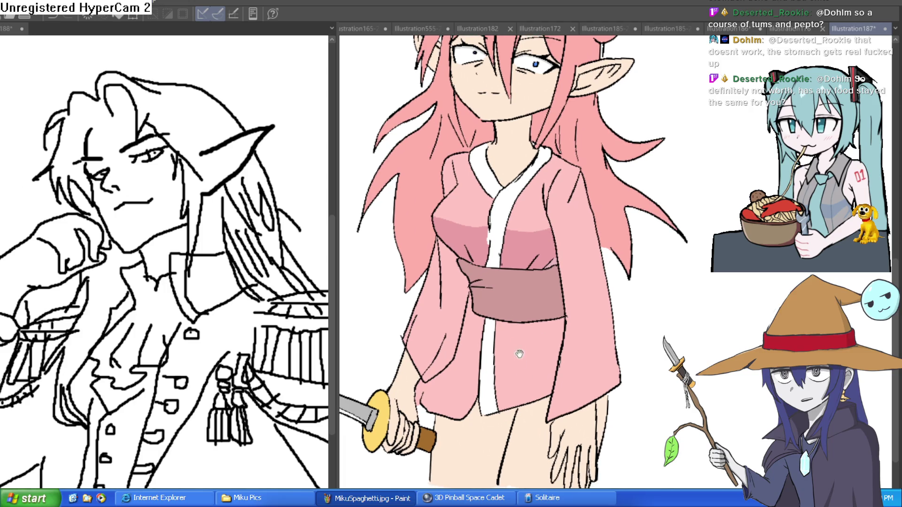
scroll(475, 310, "up", 3)
left_click_drag(471, 298, 460, 417)
key("ctrl+z")
mouse_move(630, 320)
left_mouse_down()
mouse_move(566, 341)
mouse_move(510, 335)
mouse_move(453, 310)
left_mouse_up()
left_click(469, 311)
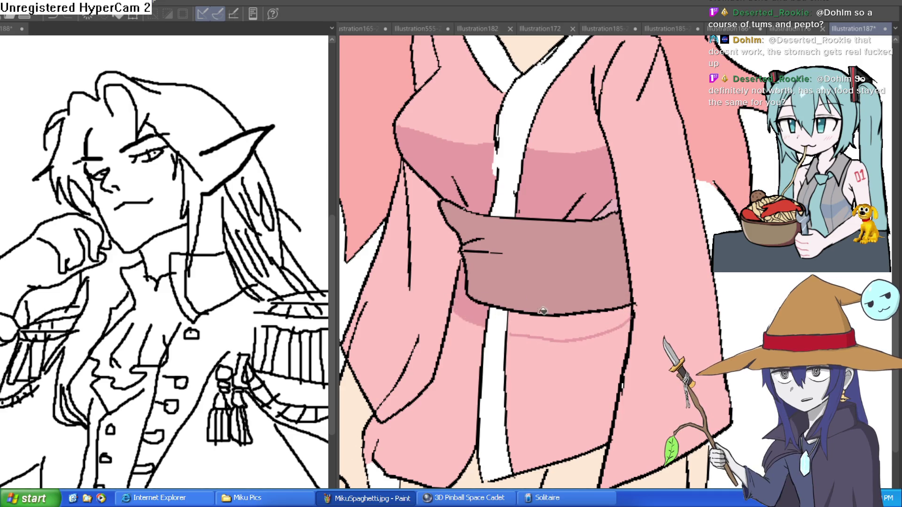
left_click(564, 327)
scroll(690, 296, "down", 5)
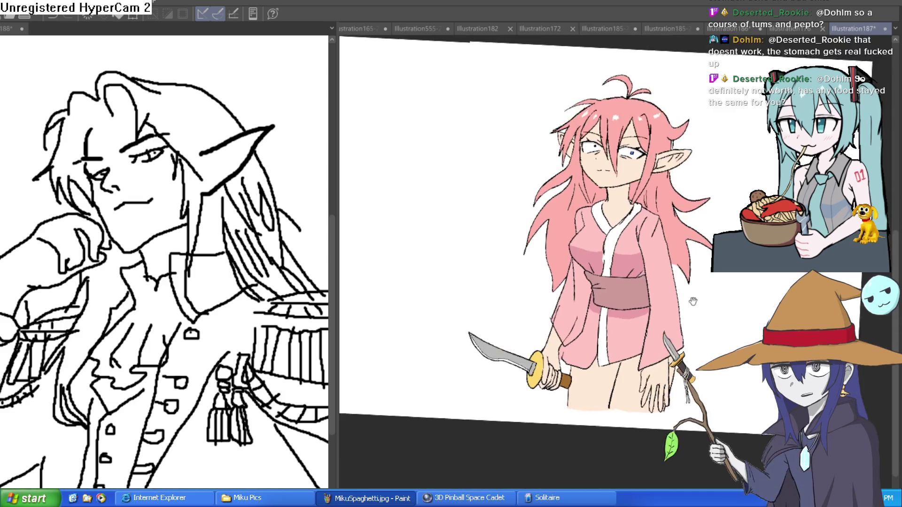
Browse the open illustrations and collapse the left split-view pane so the canvas fills the window.
left_click(791, 29)
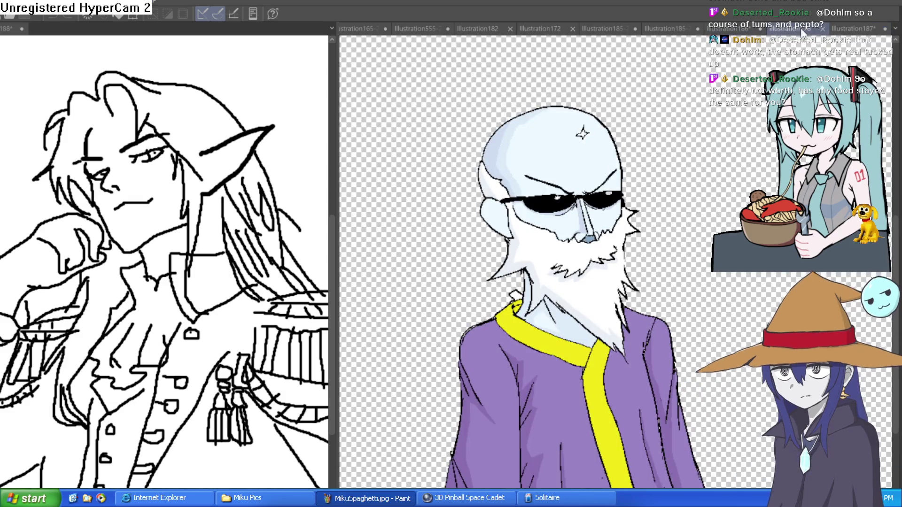
left_click(852, 29)
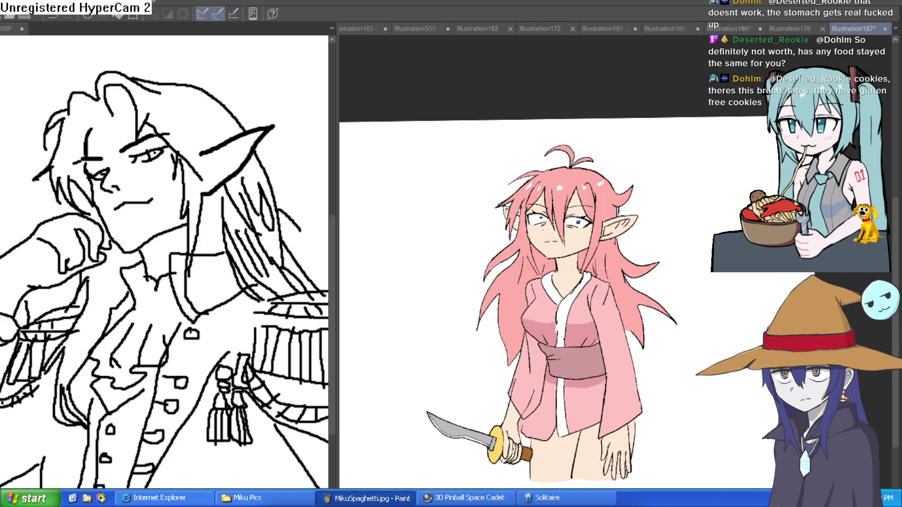
key("ctrl+Tab")
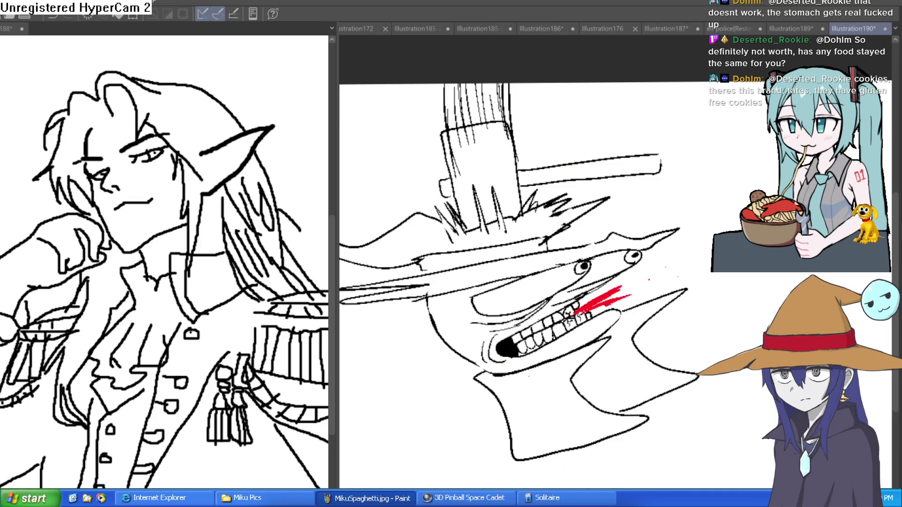
left_click(798, 27)
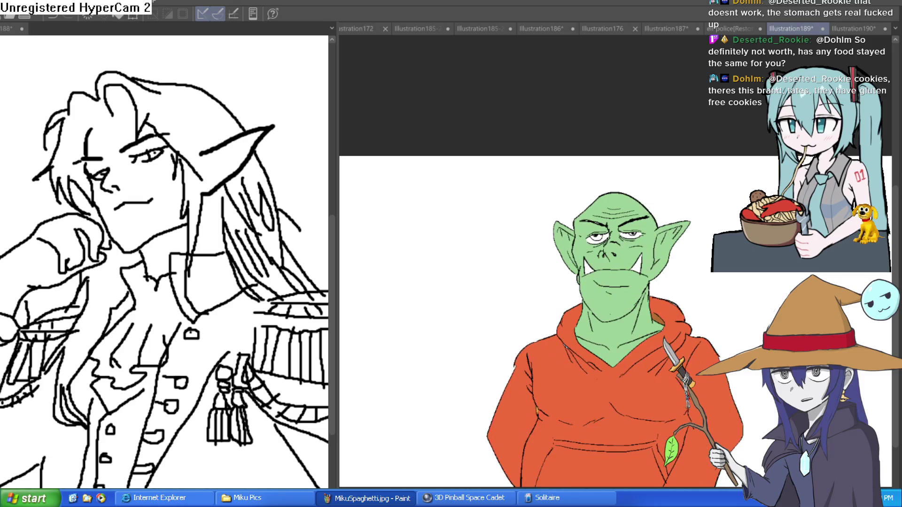
scroll(672, 315, "up", 3)
scroll(672, 315, "down", 2)
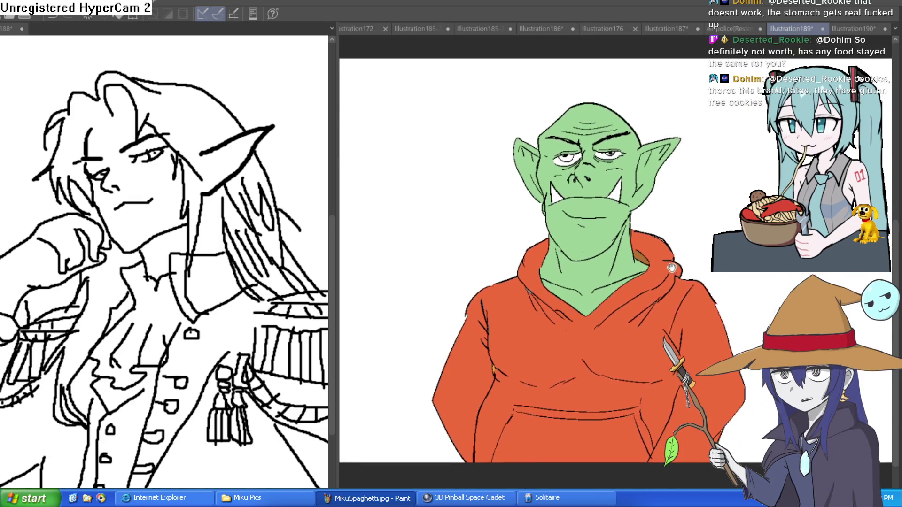
scroll(667, 268, "up", 2)
left_click_drag(334, 267, 28, 267)
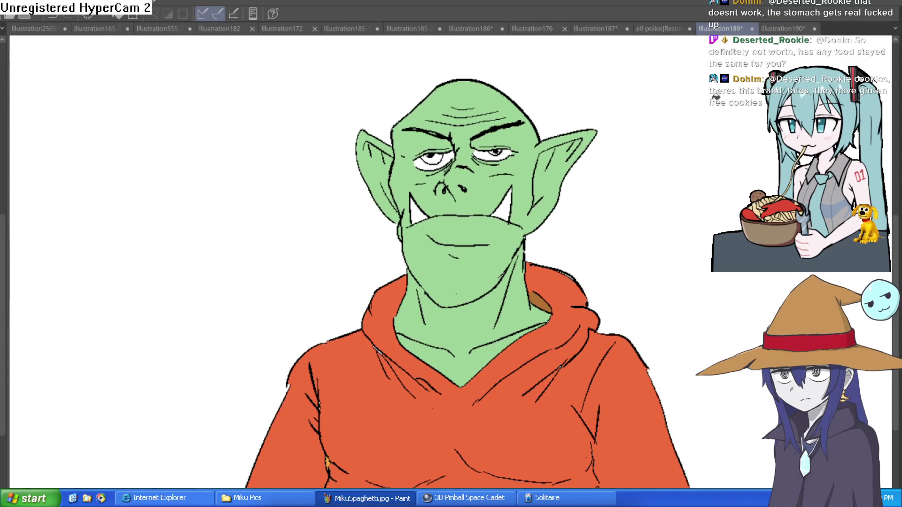
Cycle through the other illustration tabs, ending on the pink-haired elf with the whole knife visible.
left_click(666, 29)
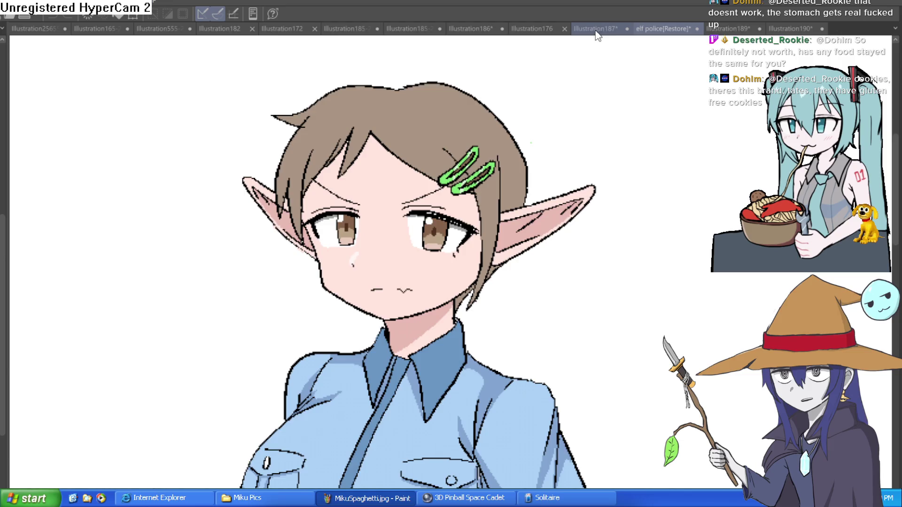
left_click(595, 29)
left_click(539, 31)
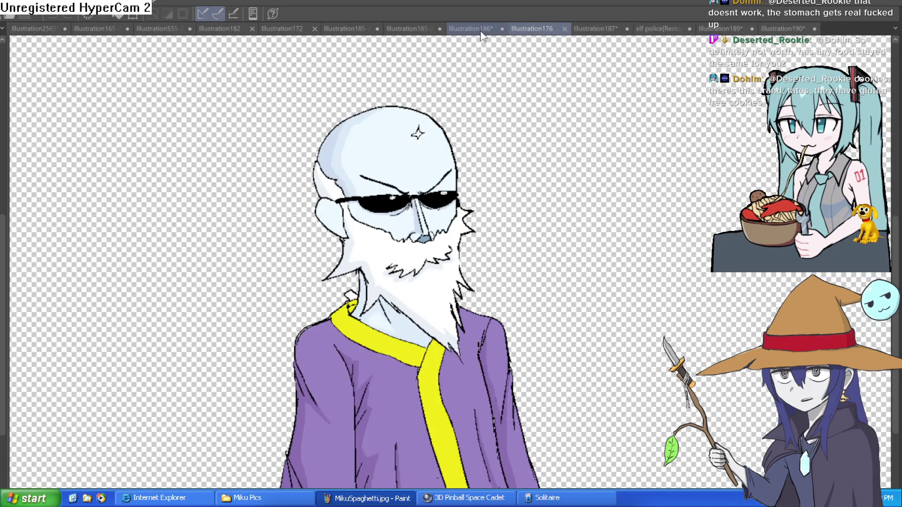
left_click(491, 31)
left_click(417, 28)
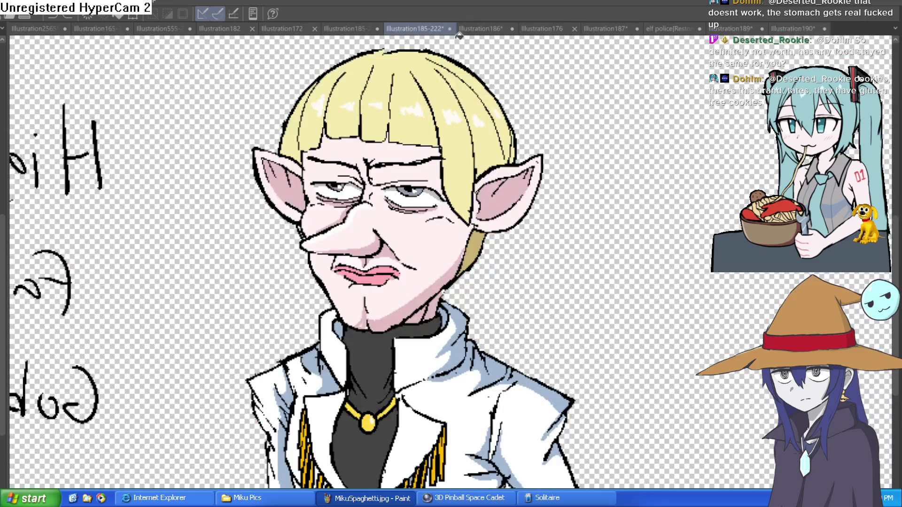
left_click(352, 29)
left_click_drag(624, 227, 591, 247)
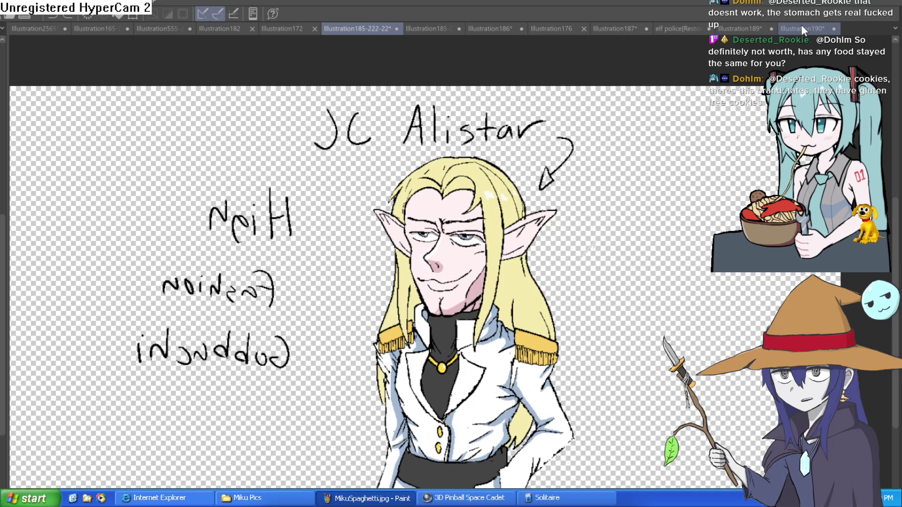
left_click(802, 24)
left_click(732, 24)
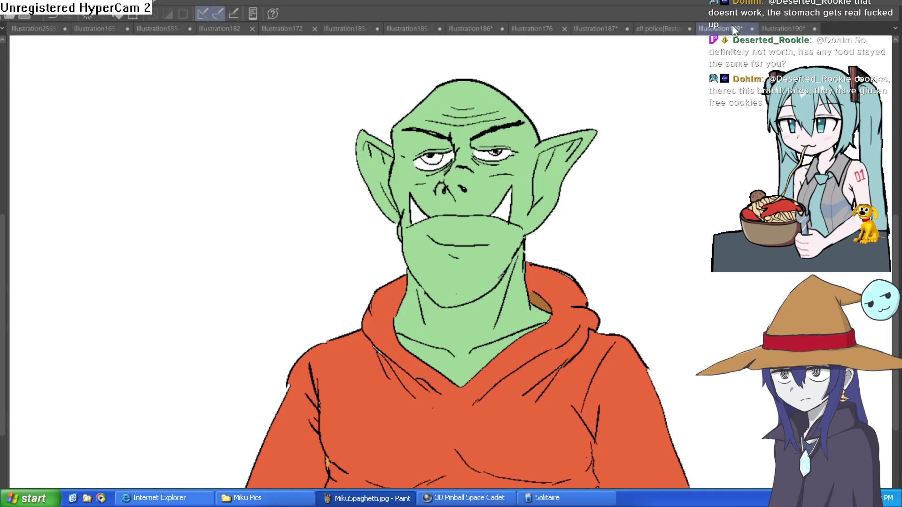
left_click(667, 29)
left_click(611, 29)
mouse_move(649, 262)
left_mouse_down()
mouse_move(649, 228)
mouse_move(616, 203)
left_mouse_up()
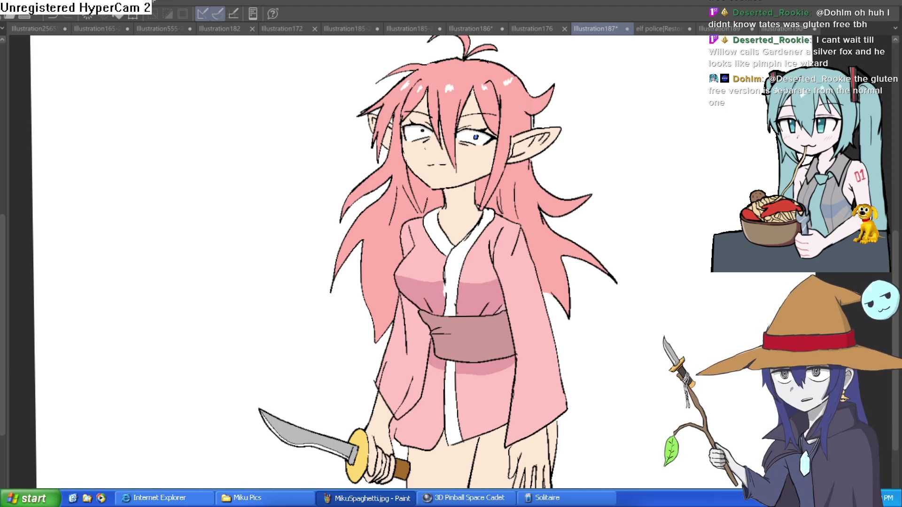
Switch from Clip Studio Paint to the Construct 3 bedroom scene layout.
key("alt+Tab")
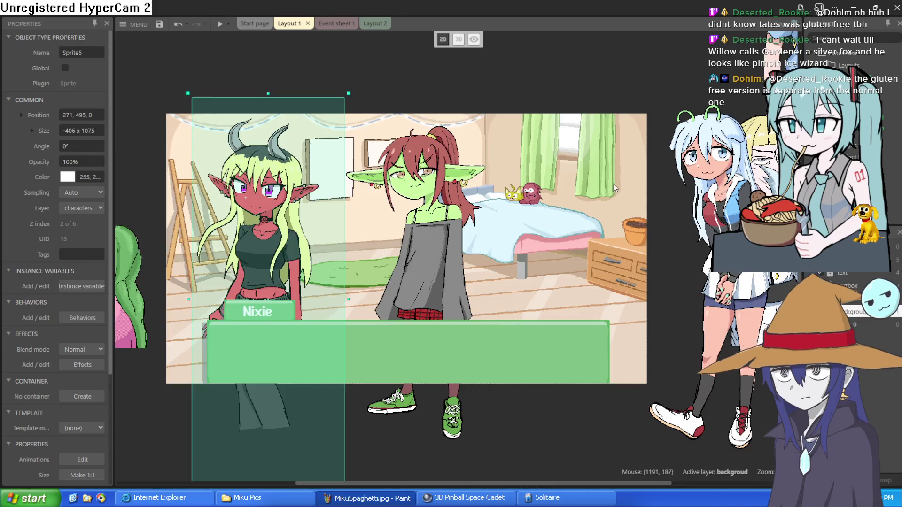
Move the blue-haired girl sprite into the bedroom scene, nudged slightly left and down.
scroll(611, 211, "down", 4)
scroll(610, 226, "up", 3)
scroll(611, 227, "down", 2)
scroll(608, 216, "up", 2)
scroll(606, 207, "up", 2)
scroll(604, 199, "down", 2)
mouse_move(605, 199)
left_mouse_down()
mouse_move(483, 190)
mouse_move(473, 206)
left_mouse_up()
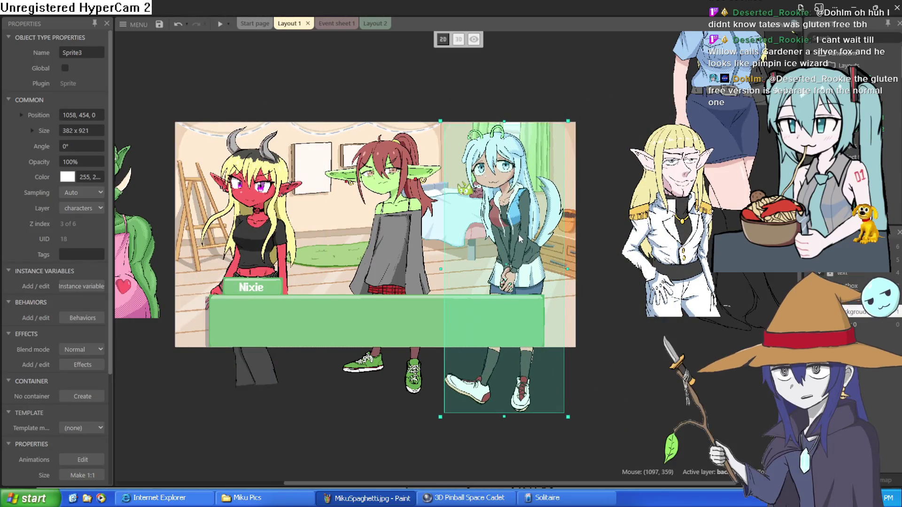
left_click_drag(519, 239, 516, 239)
Enlarge the blonde elf sprite and place it just above the scene's top-right edge, around 1206,-384.
mouse_move(680, 211)
left_mouse_down()
mouse_move(481, 190)
mouse_move(266, 188)
mouse_move(316, 231)
left_mouse_up()
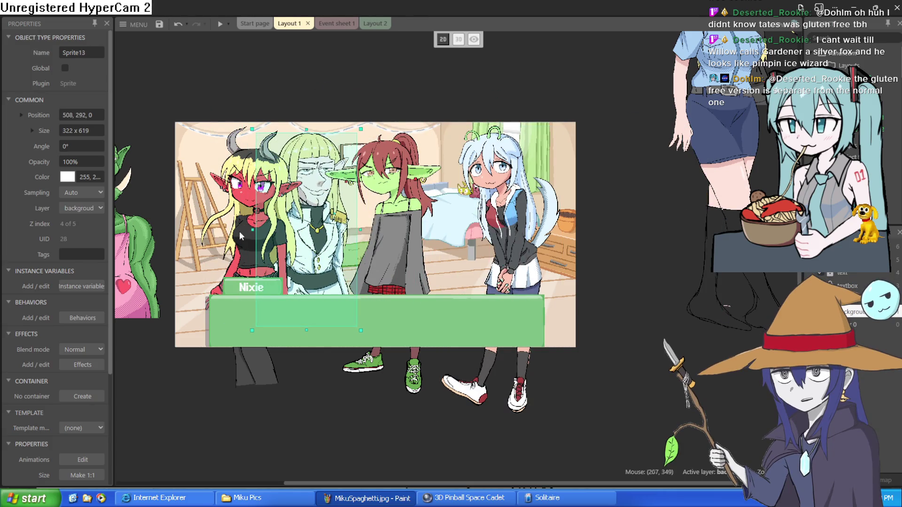
left_click_drag(239, 235, 627, 235)
mouse_move(328, 235)
left_mouse_down()
mouse_move(260, 226)
mouse_move(606, 61)
mouse_move(614, 92)
left_mouse_up()
scroll(261, 227, "up", 3)
scroll(277, 214, "down", 3)
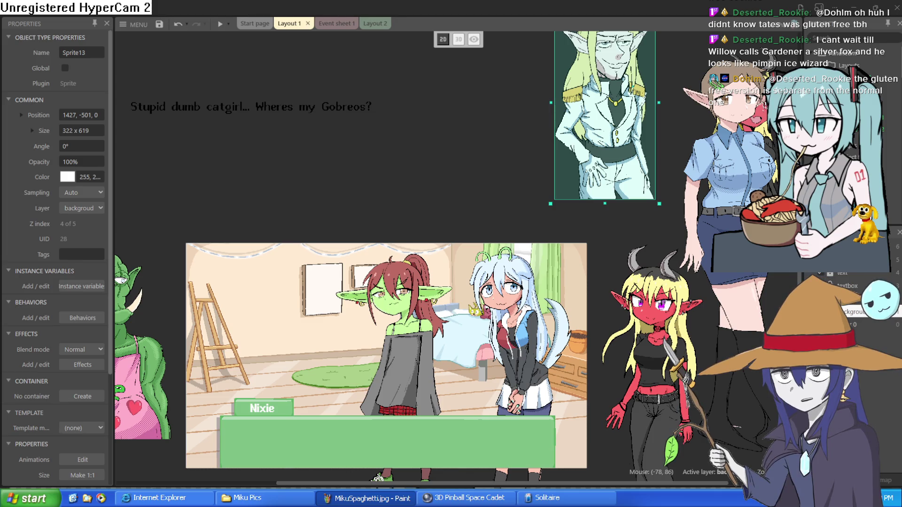
mouse_move(625, 165)
left_mouse_down()
mouse_move(603, 165)
mouse_move(564, 206)
mouse_move(554, 200)
left_mouse_up()
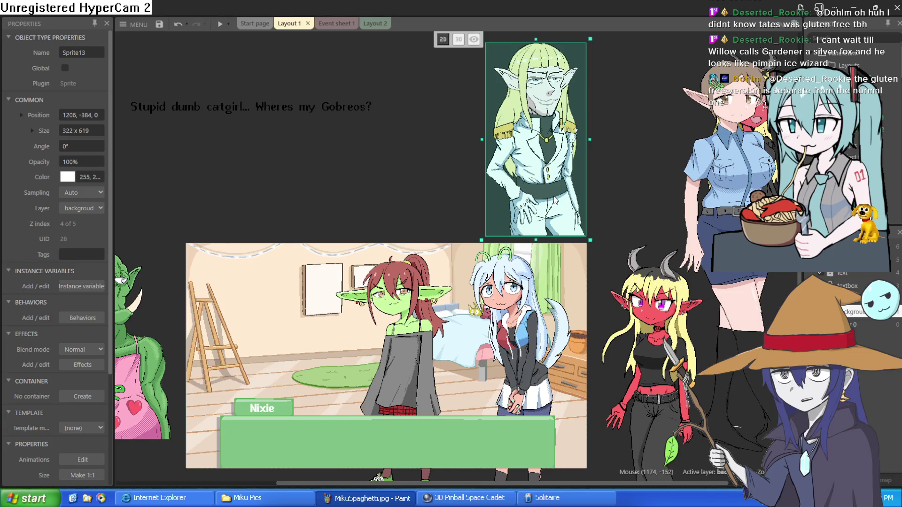
double_click(549, 192)
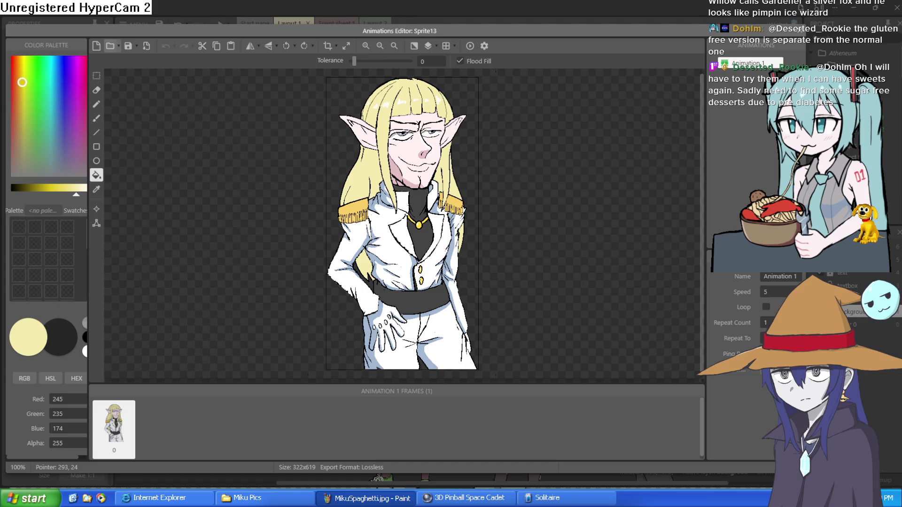
Paste the new elf drawing into Sprite13's image, undoing a trial pink background fill.
key("ctrl+v")
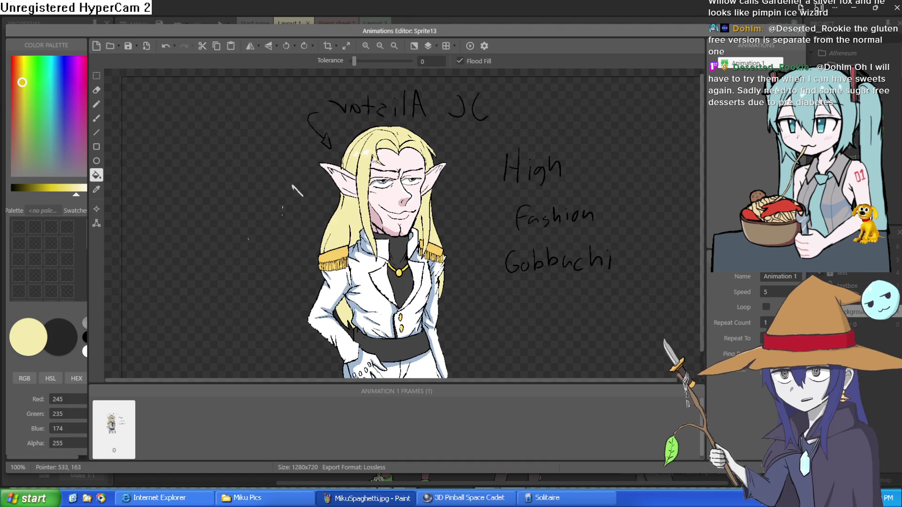
left_click(83, 76)
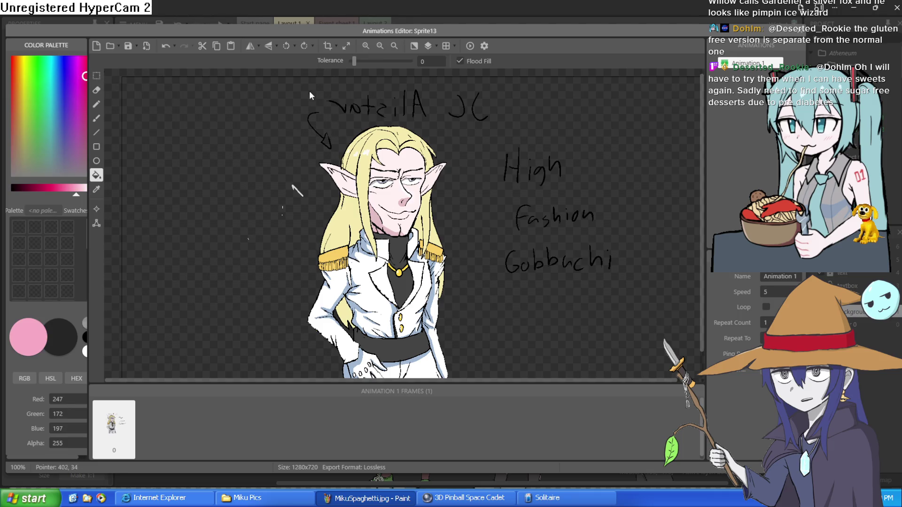
left_click(307, 108)
key("ctrl+z")
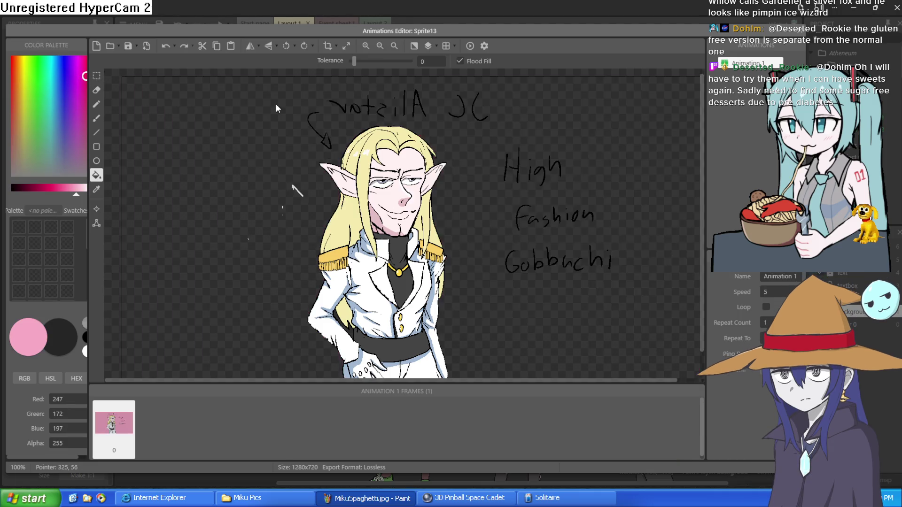
Erase the 'High Fashion Gobbuchi' note, handwritten name and arrow doodle using rectangle selections.
left_click(96, 76)
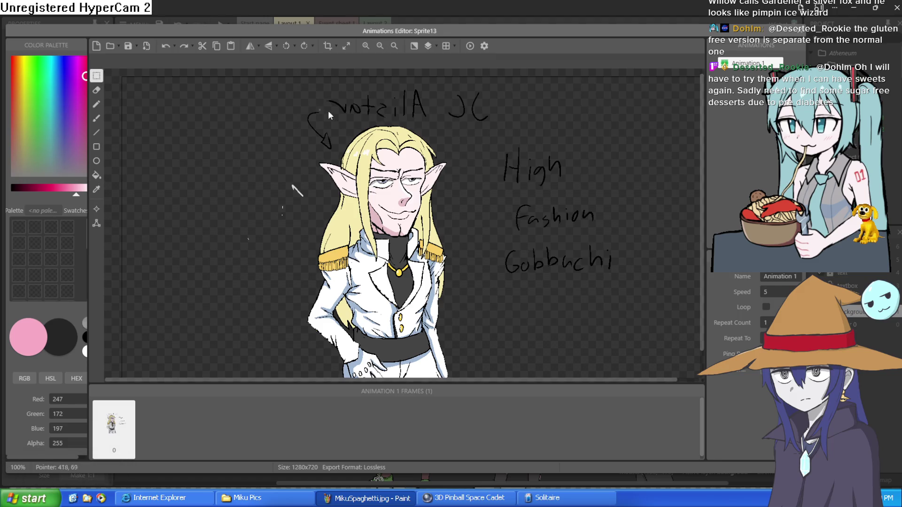
mouse_move(478, 139)
left_mouse_down()
mouse_move(618, 328)
mouse_move(641, 317)
left_mouse_up()
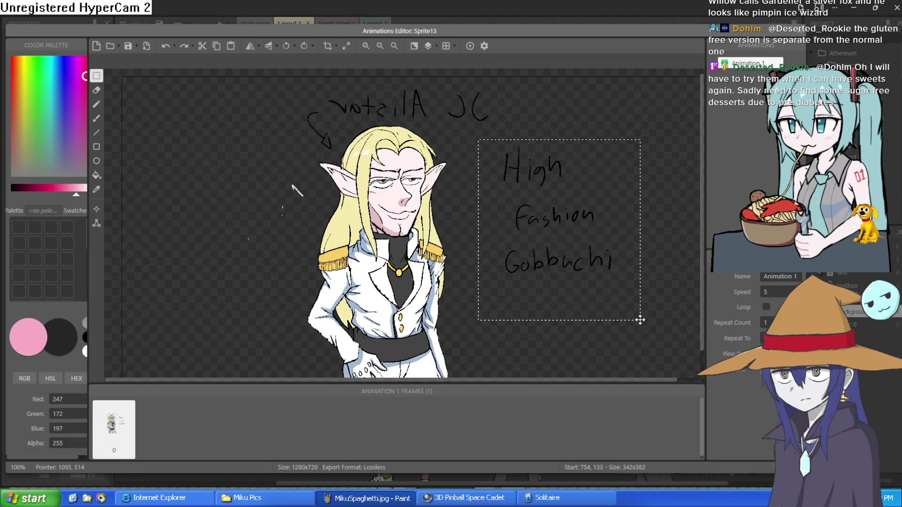
key("Delete")
mouse_move(503, 88)
left_mouse_down()
mouse_move(468, 131)
mouse_move(331, 125)
mouse_move(297, 130)
mouse_move(324, 140)
mouse_move(296, 152)
left_mouse_up()
key("Delete")
left_click_drag(339, 128, 337, 132)
mouse_move(302, 157)
left_mouse_down()
mouse_move(239, 263)
mouse_move(229, 259)
left_mouse_up()
key("Delete")
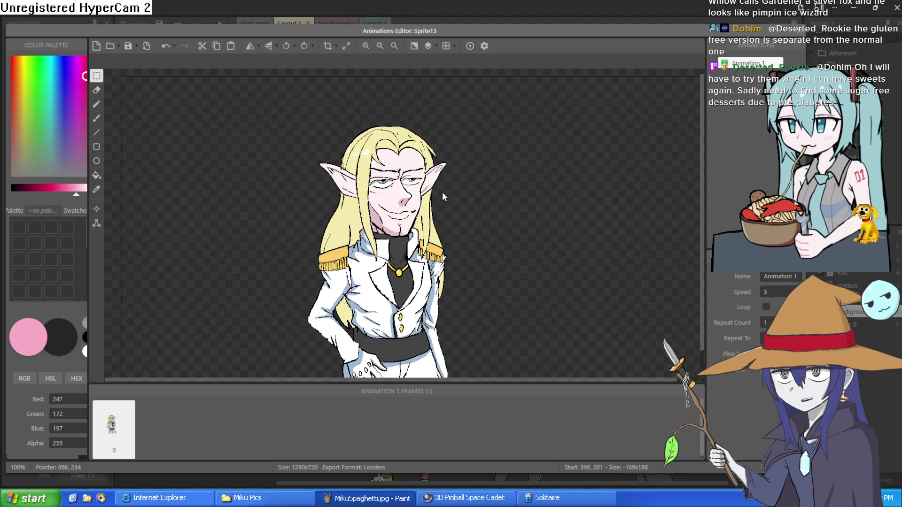
Crop the elf image to 322 x 617 and place it at the scene's left side.
scroll(453, 209, "up", 2)
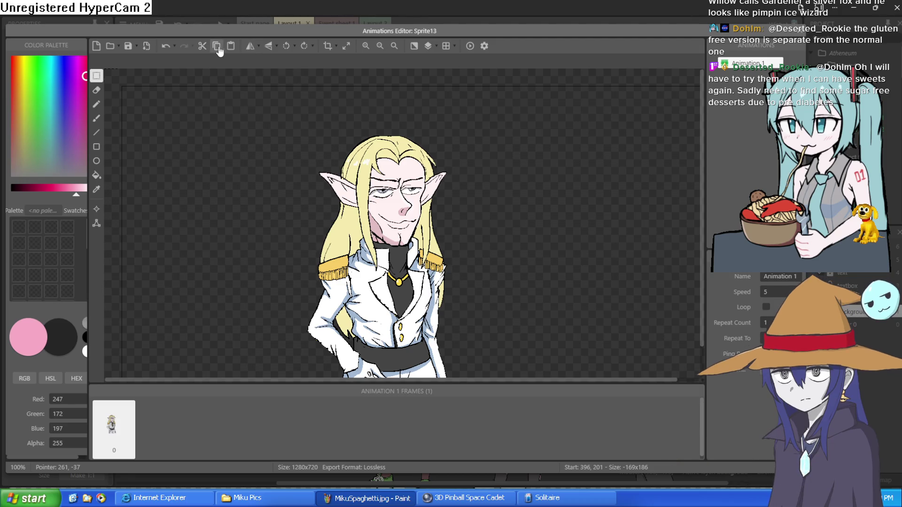
left_click(328, 47)
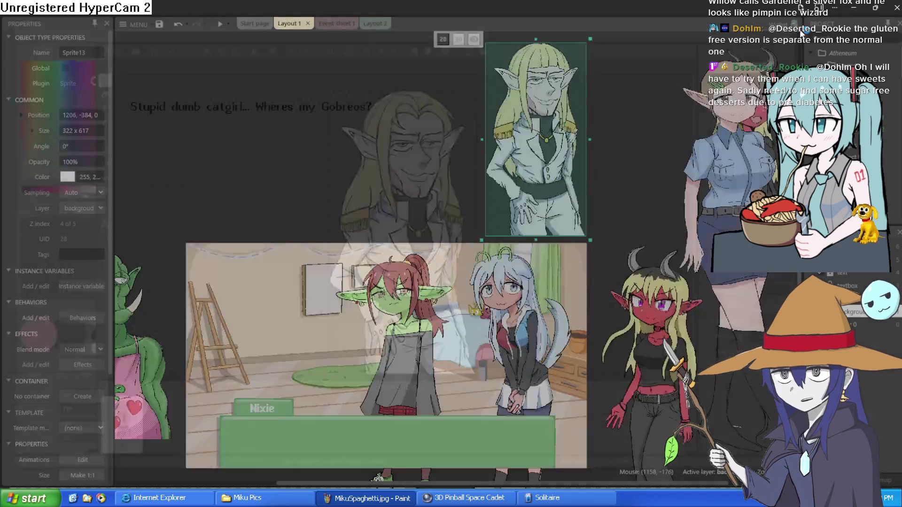
left_click(783, 33)
mouse_move(336, 278)
left_mouse_down()
mouse_move(286, 350)
mouse_move(264, 353)
mouse_move(263, 374)
left_mouse_up()
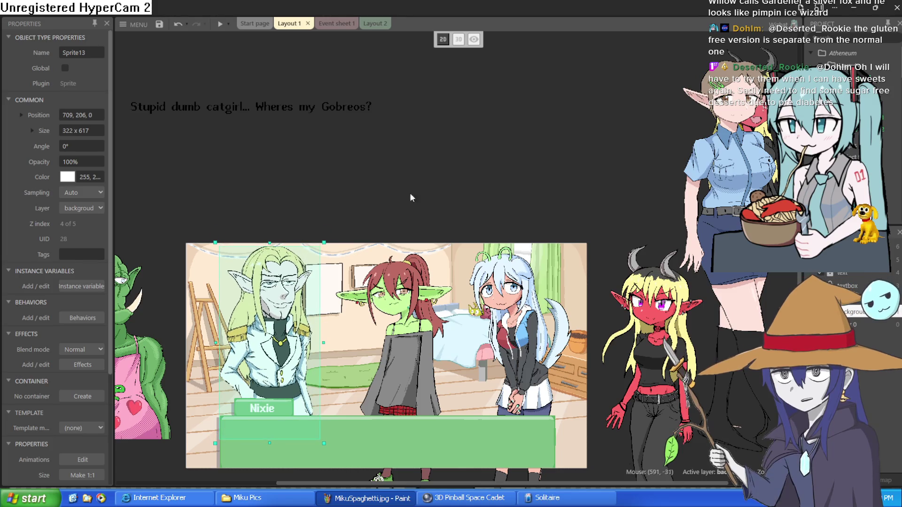
Nudge the Nixie sprite slightly right and down.
left_click_drag(457, 198, 485, 106)
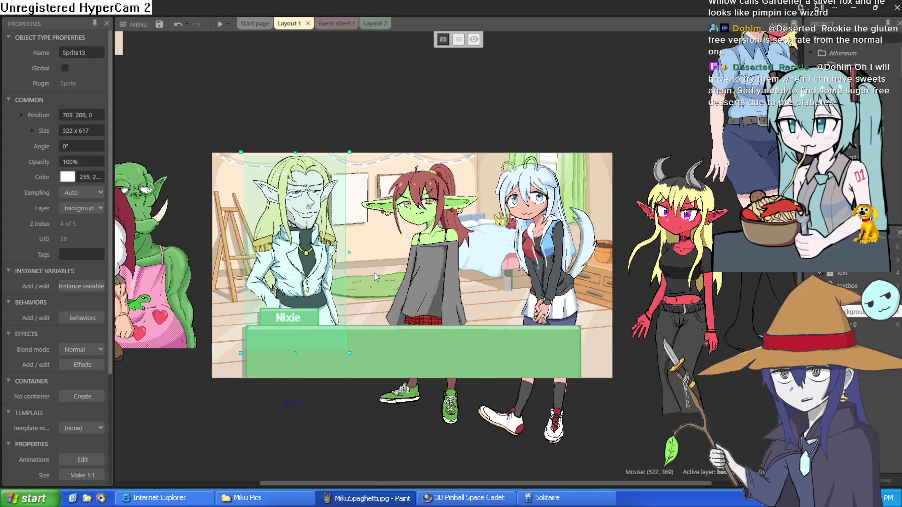
left_click(432, 281)
left_click_drag(431, 288, 451, 286)
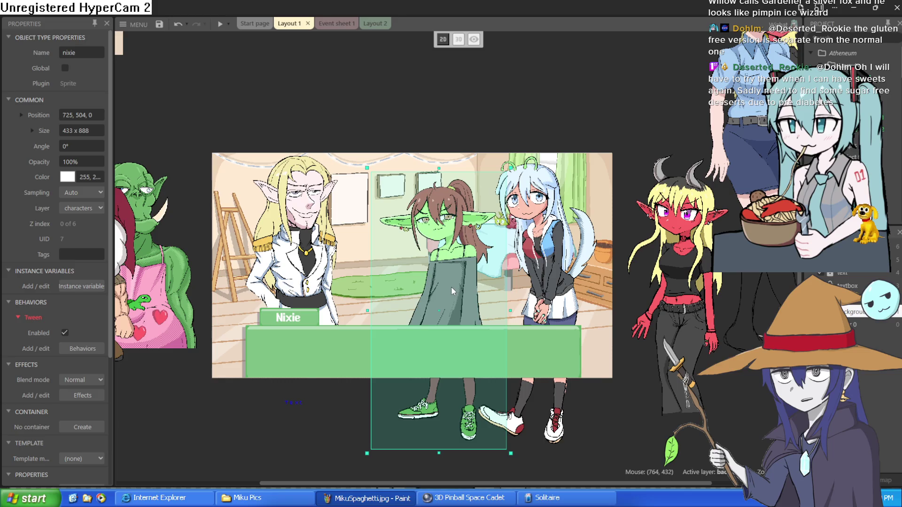
Preview the game fullscreen with Nixie's 'Teehee I'm a goblin lol' line, close it, then move the elf away.
left_click(220, 22)
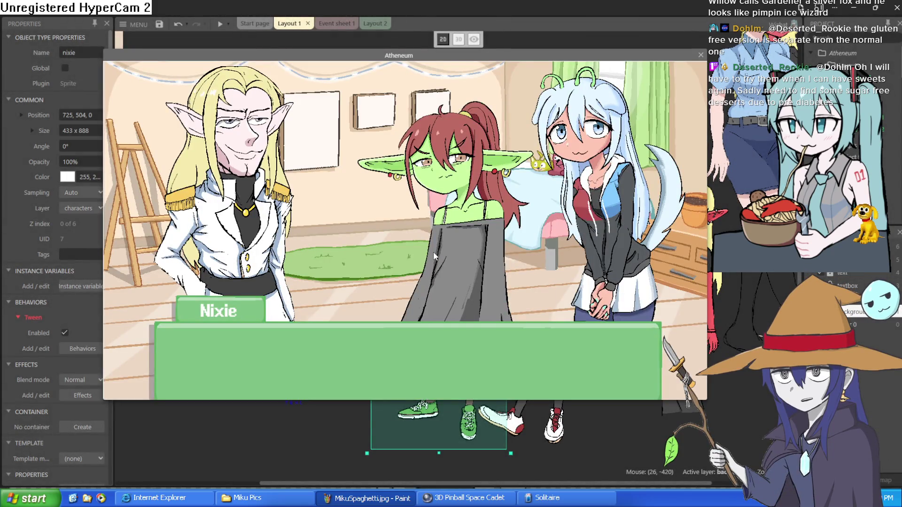
left_click(416, 235)
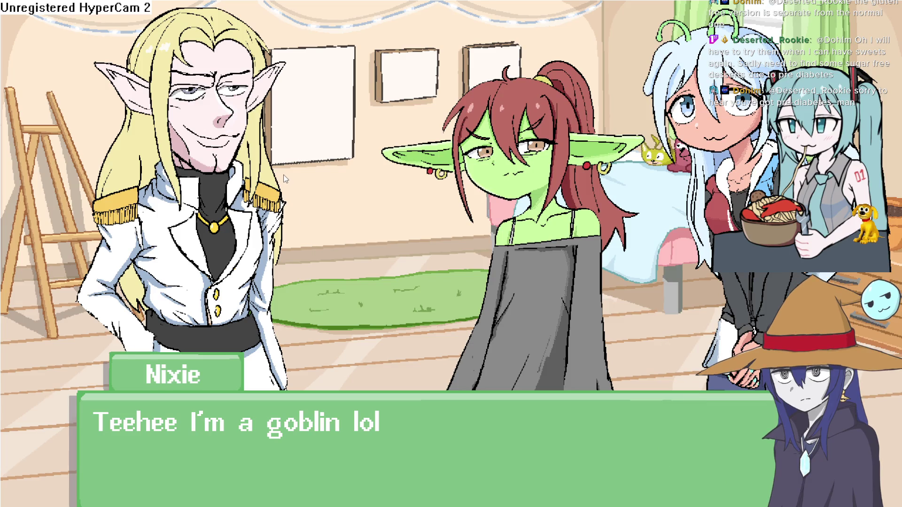
key("Escape")
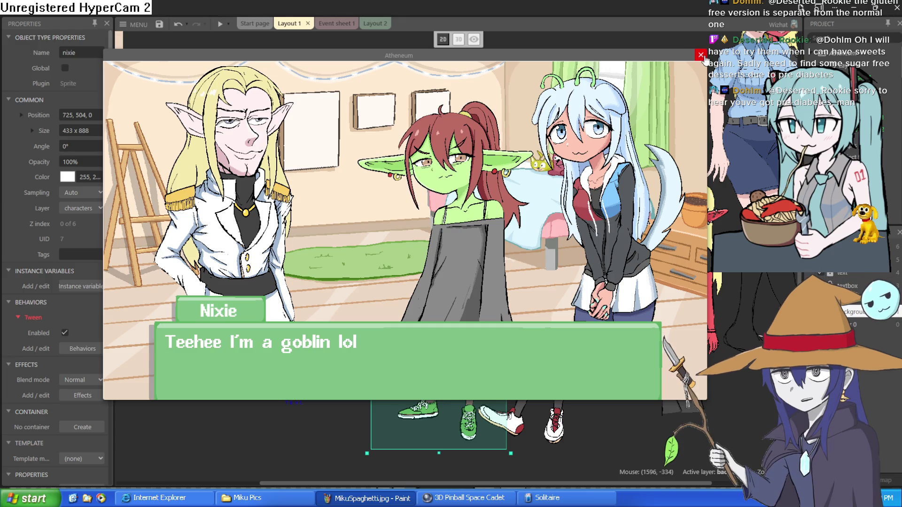
left_click(701, 55)
left_click(305, 260)
mouse_move(305, 259)
left_mouse_down()
mouse_move(143, 263)
mouse_move(239, 152)
mouse_move(123, 235)
left_mouse_up()
Shift Nixie right and down so she stands left of centre.
left_click(372, 277)
mouse_move(373, 277)
left_mouse_down()
mouse_move(366, 272)
mouse_move(422, 286)
left_mouse_up()
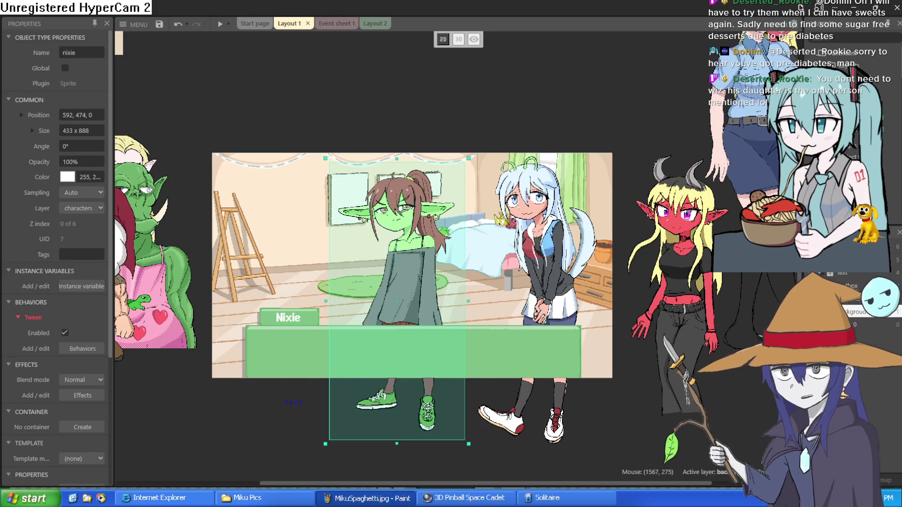
scroll(545, 244, "down", 3)
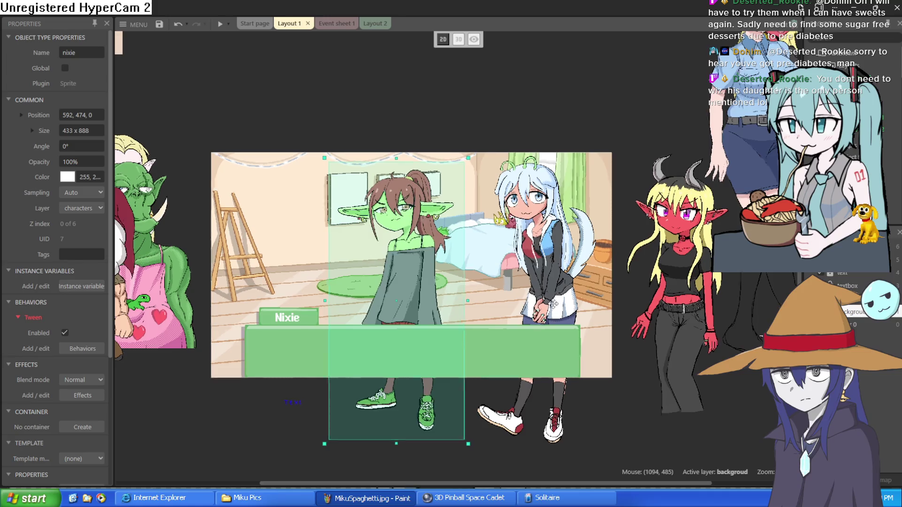
mouse_move(545, 244)
left_mouse_down()
mouse_move(534, 265)
mouse_move(545, 252)
mouse_move(557, 257)
left_mouse_up()
Position the red demon sprite at the bedroom scene's right edge.
left_click(628, 245)
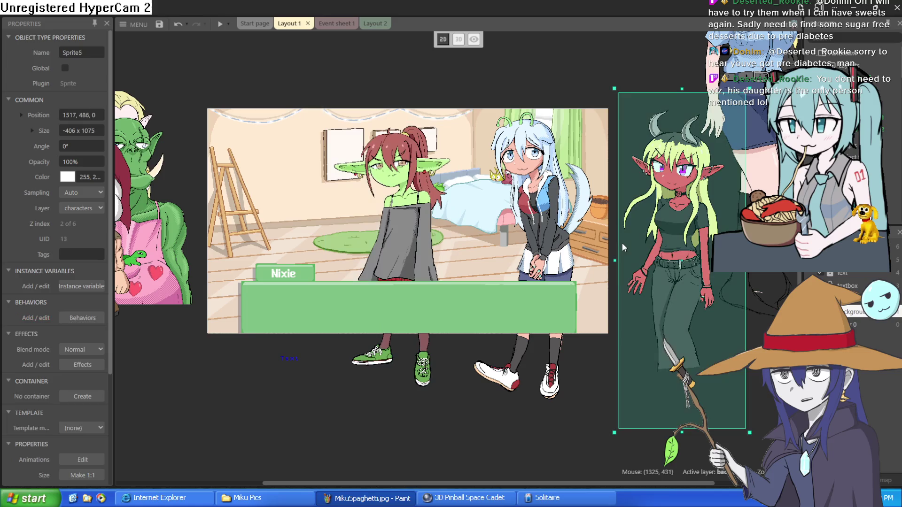
key("Left")
key("Left")
key("Left")
left_click_drag(625, 230, 616, 233)
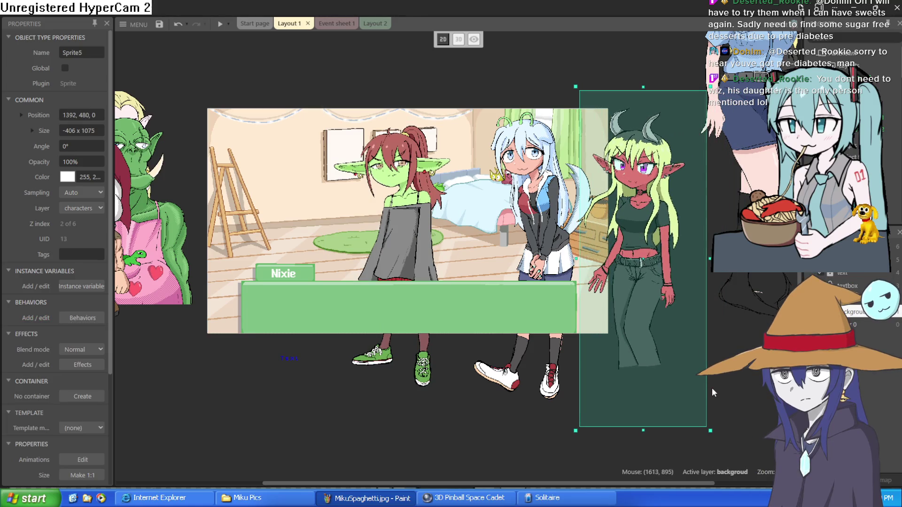
left_click(742, 375)
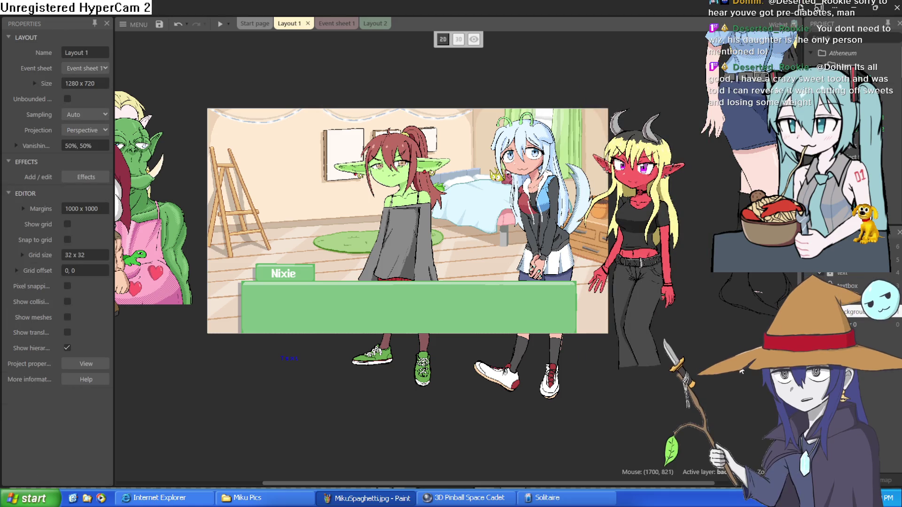
mouse_move(645, 291)
left_mouse_down()
mouse_move(653, 255)
mouse_move(648, 265)
left_mouse_up()
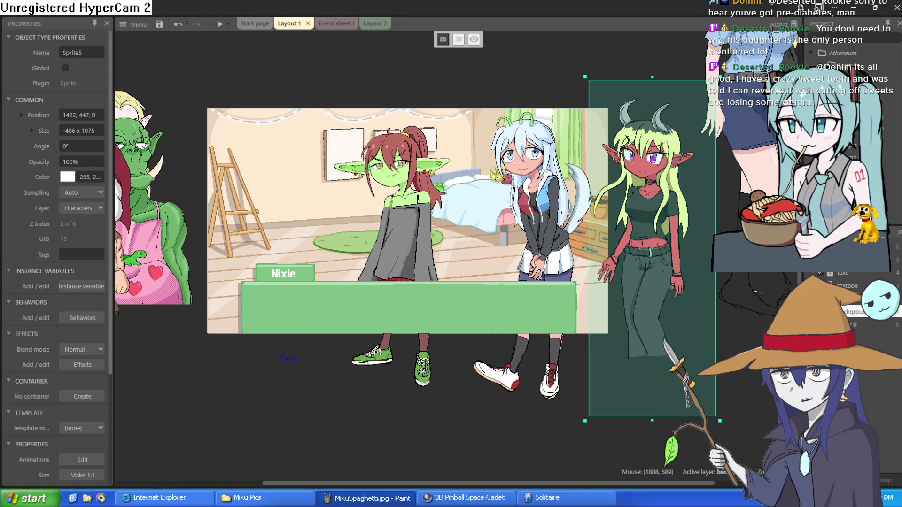
Glance at Event sheet 1, return to the layout, and begin inserting a new object.
left_click(340, 23)
left_click(289, 23)
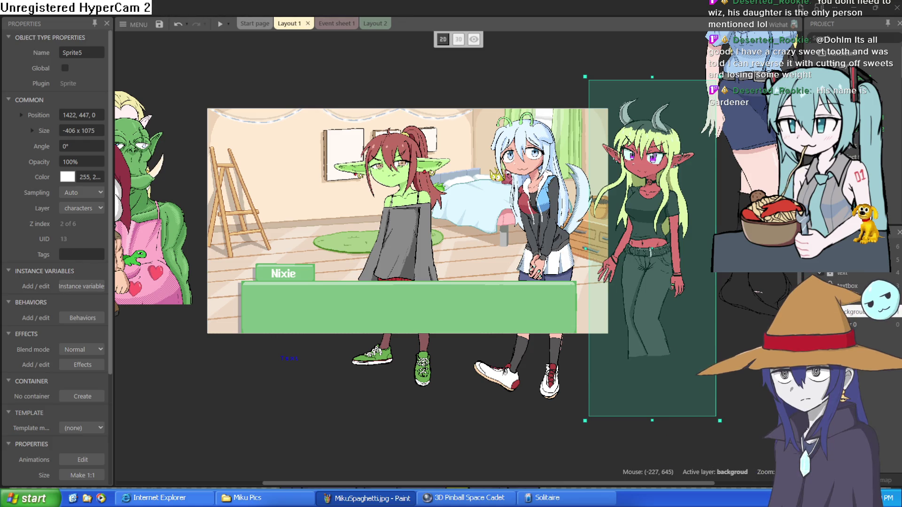
scroll(361, 143, "up", 3)
double_click(361, 143)
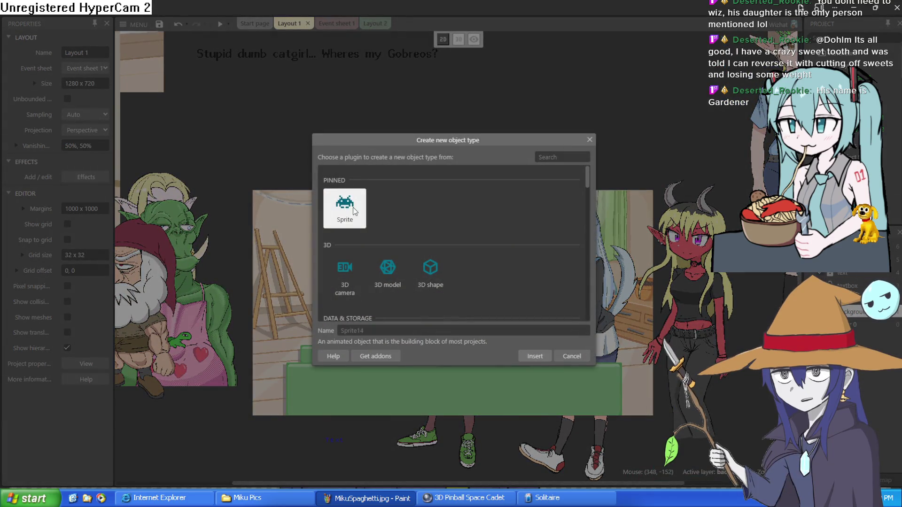
Insert Sprite14 with the pasted bald bearded wizard image, cropped to 413 x 610.
left_click(538, 357)
left_click(373, 160)
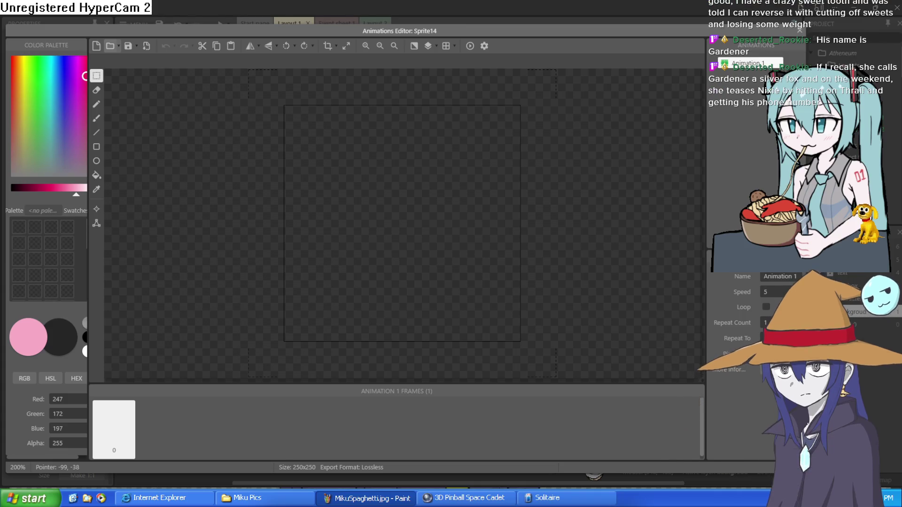
key("ctrl+v")
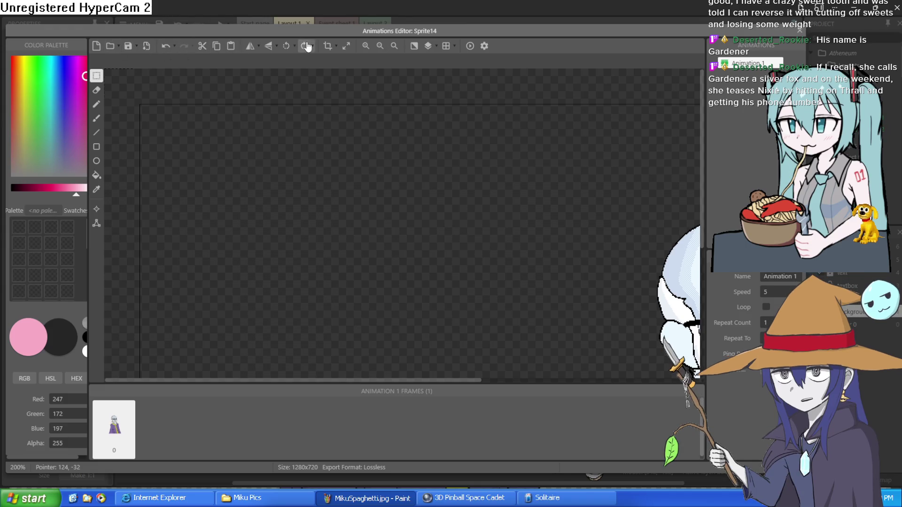
left_click(328, 46)
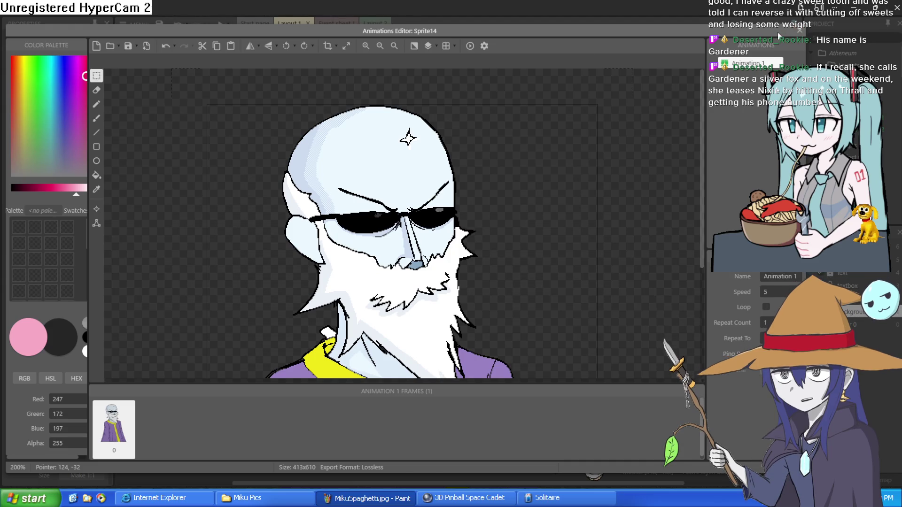
left_click(799, 30)
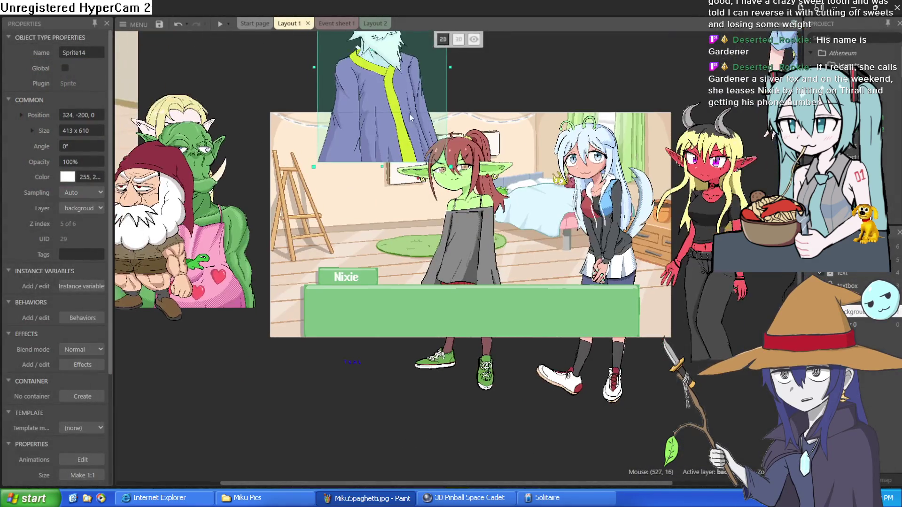
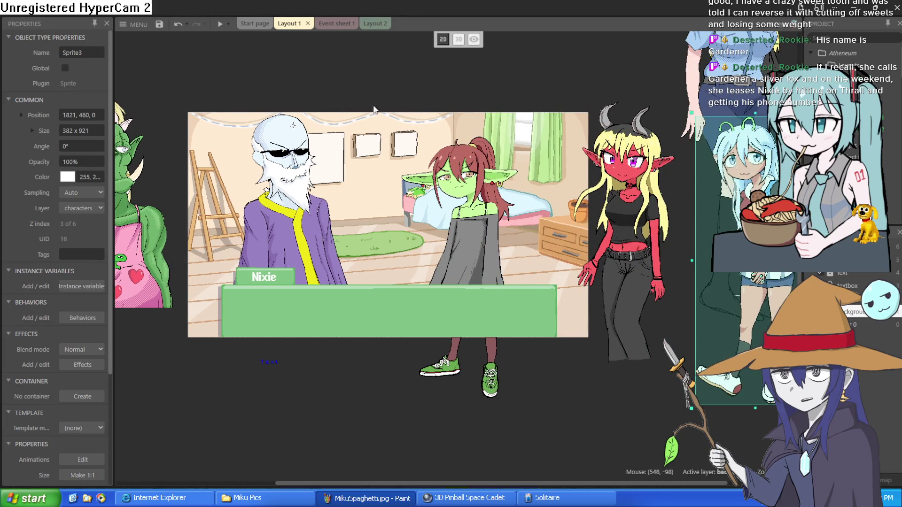
Run a fullscreen preview of the bedroom scene with the Nixie dialogue box.
left_click_drag(376, 161, 447, 146)
left_click(220, 23)
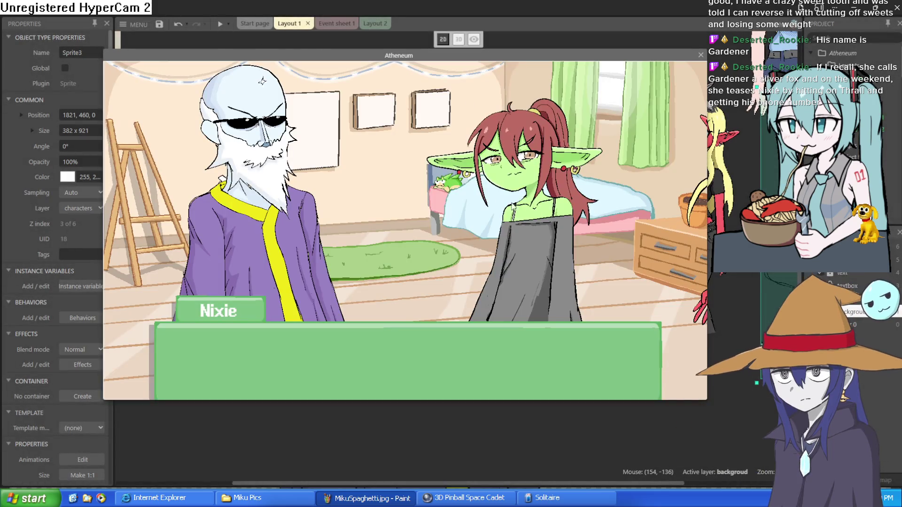
left_click(464, 204)
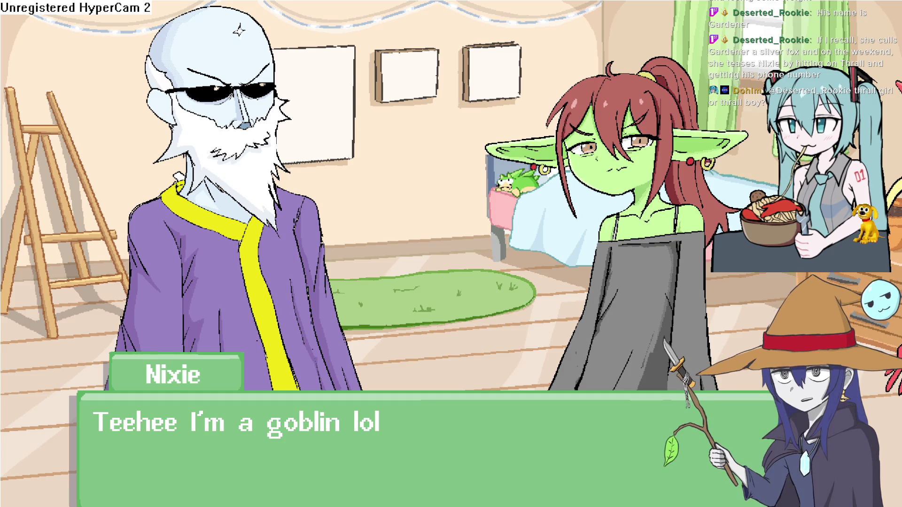
Exit fullscreen and close the Atheneum game preview window.
key("Escape")
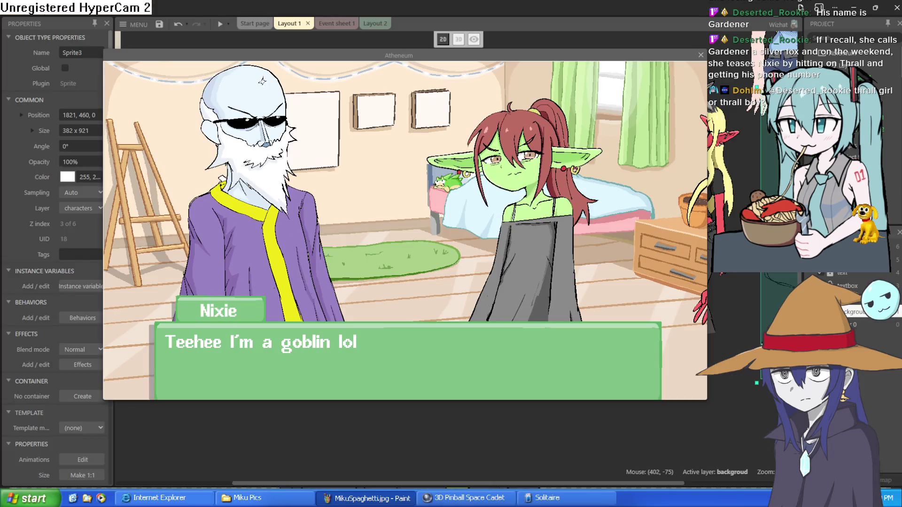
left_click(700, 55)
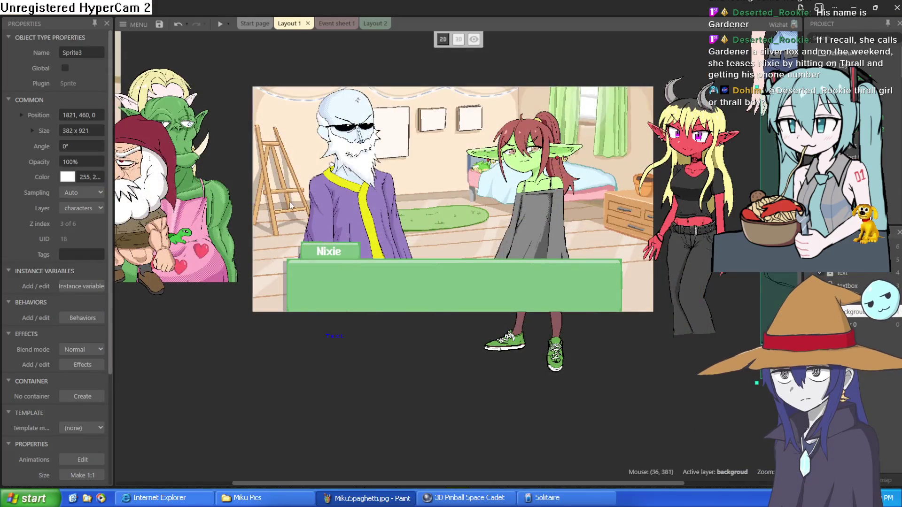
Move the old man sprite out of the scene, below the layout.
left_click(301, 256)
left_click_drag(300, 256, 188, 399)
mouse_move(192, 234)
left_mouse_down()
mouse_move(293, 272)
mouse_move(206, 376)
left_mouse_up()
Centre the orc in the scene, move the goblin girl and policewoman aside, and select the cat girl.
left_click_drag(209, 203, 416, 186)
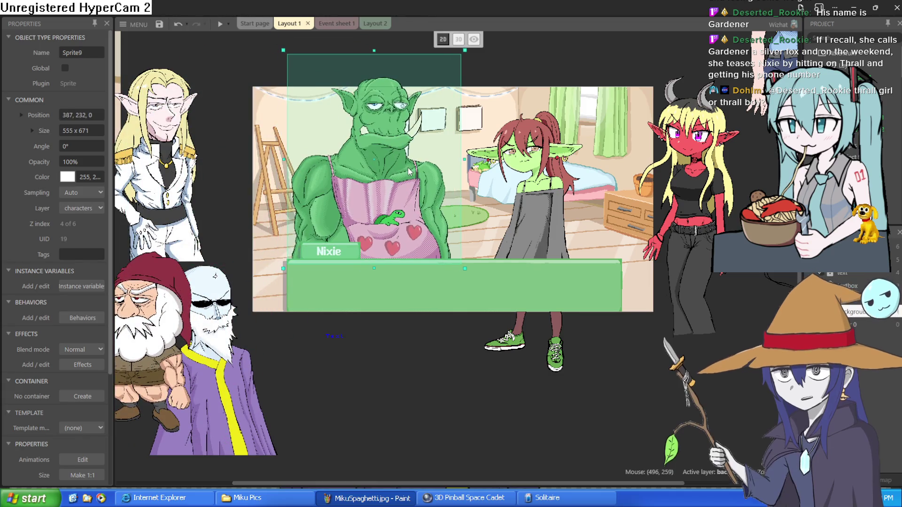
mouse_move(523, 199)
left_mouse_down()
mouse_move(605, 188)
mouse_move(595, 185)
mouse_move(588, 195)
mouse_move(866, 194)
left_mouse_up()
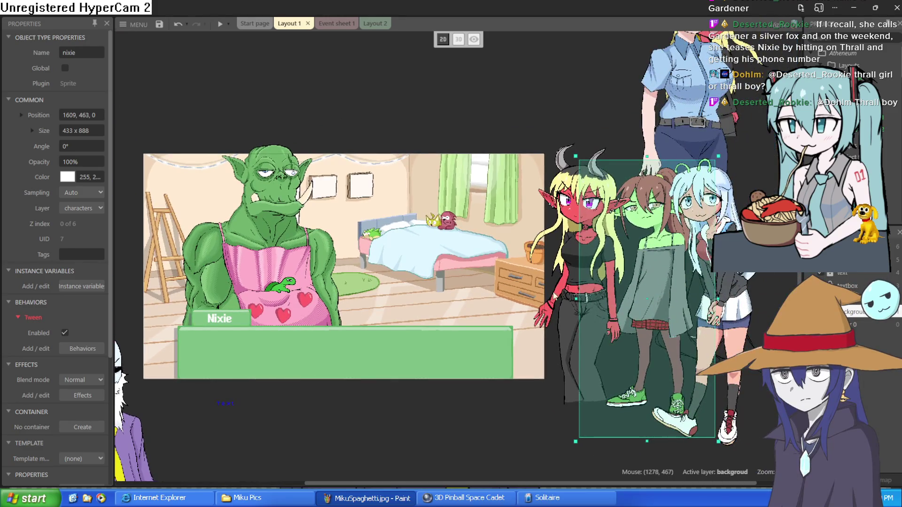
mouse_move(676, 118)
left_mouse_down()
mouse_move(491, 19)
mouse_move(420, 90)
mouse_move(393, 213)
mouse_move(396, 253)
mouse_move(785, 246)
mouse_move(780, 259)
left_mouse_up()
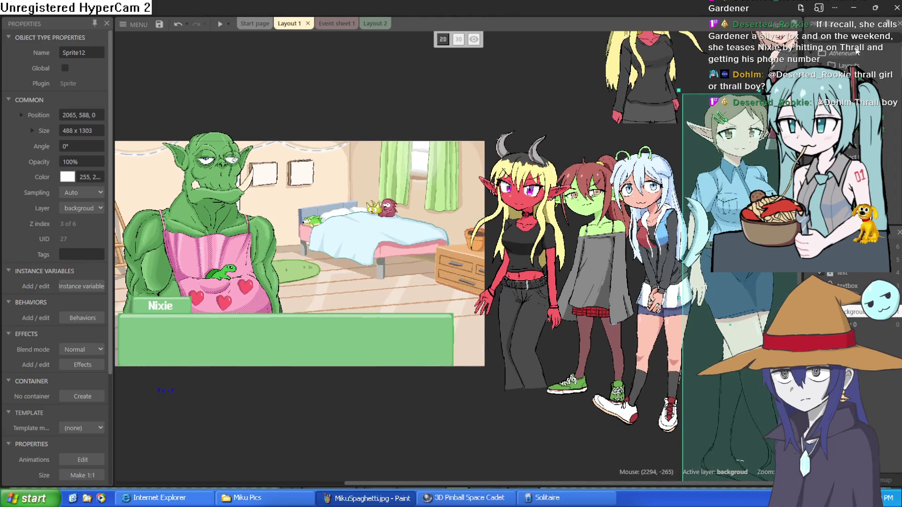
left_click(377, 271)
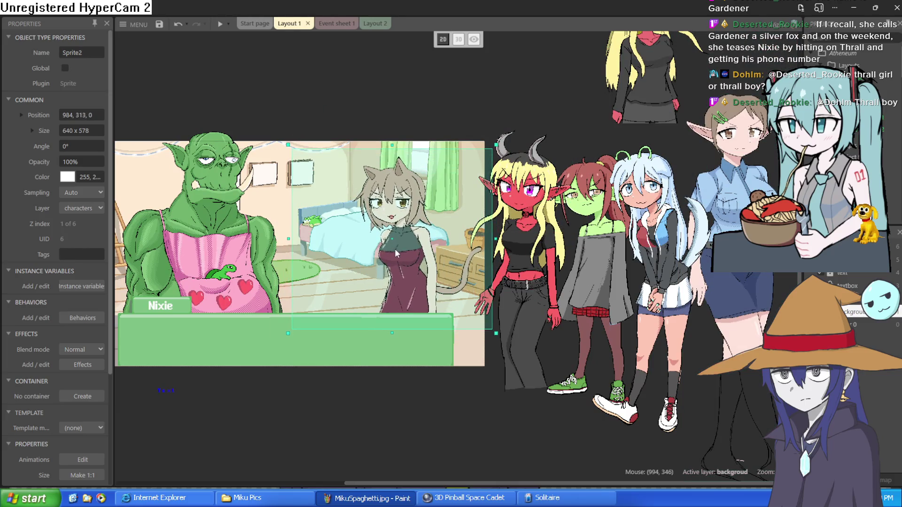
Raise the cat girl slightly and lower the orc to position 376, 270.
left_click_drag(397, 244, 397, 238)
mouse_move(296, 94)
left_mouse_down()
mouse_move(326, 102)
mouse_move(419, 82)
left_mouse_up()
left_click_drag(351, 187, 348, 208)
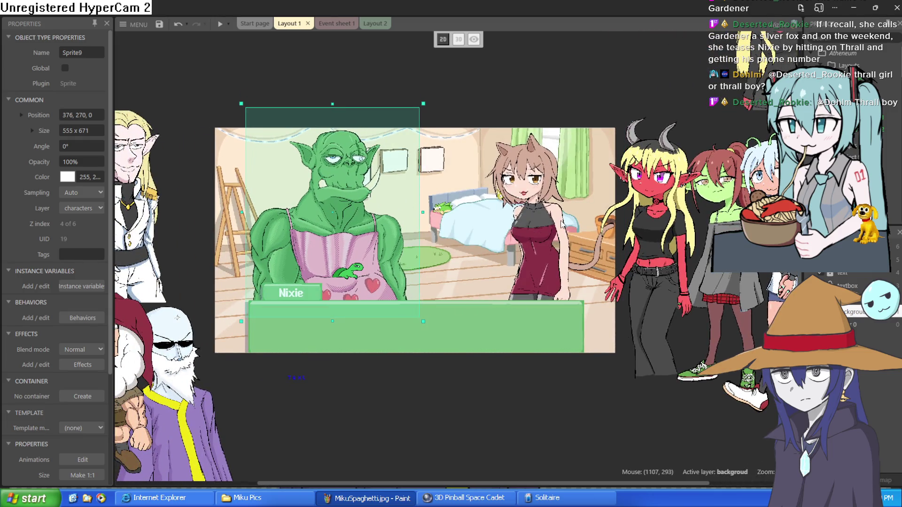
scroll(543, 209, "up", 5)
scroll(540, 208, "down", 6)
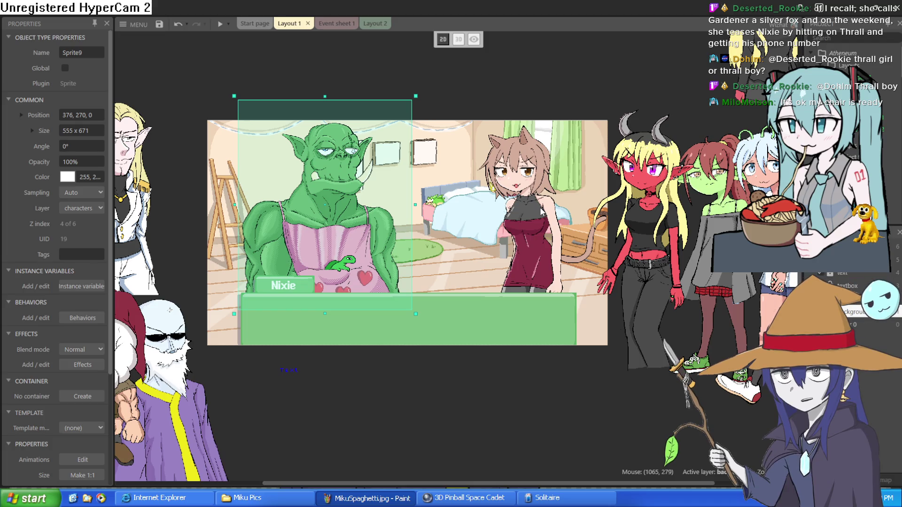
left_click_drag(582, 94, 596, 110)
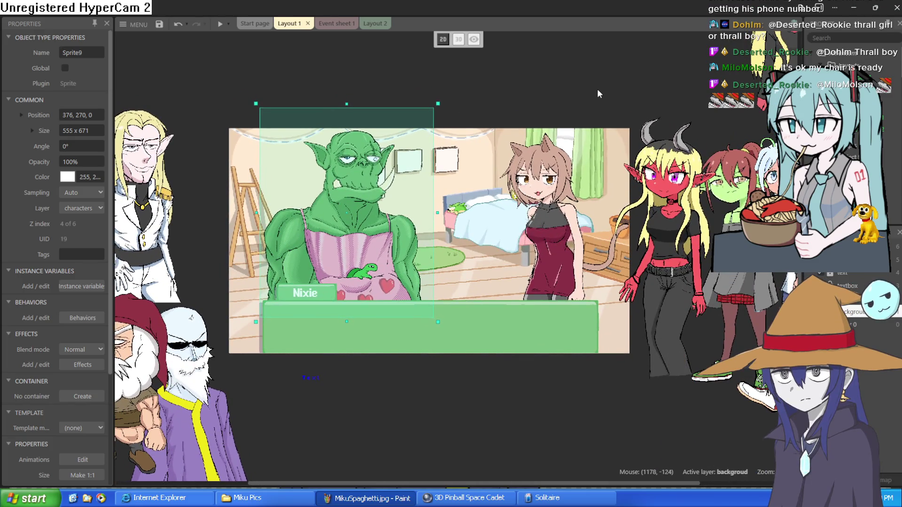